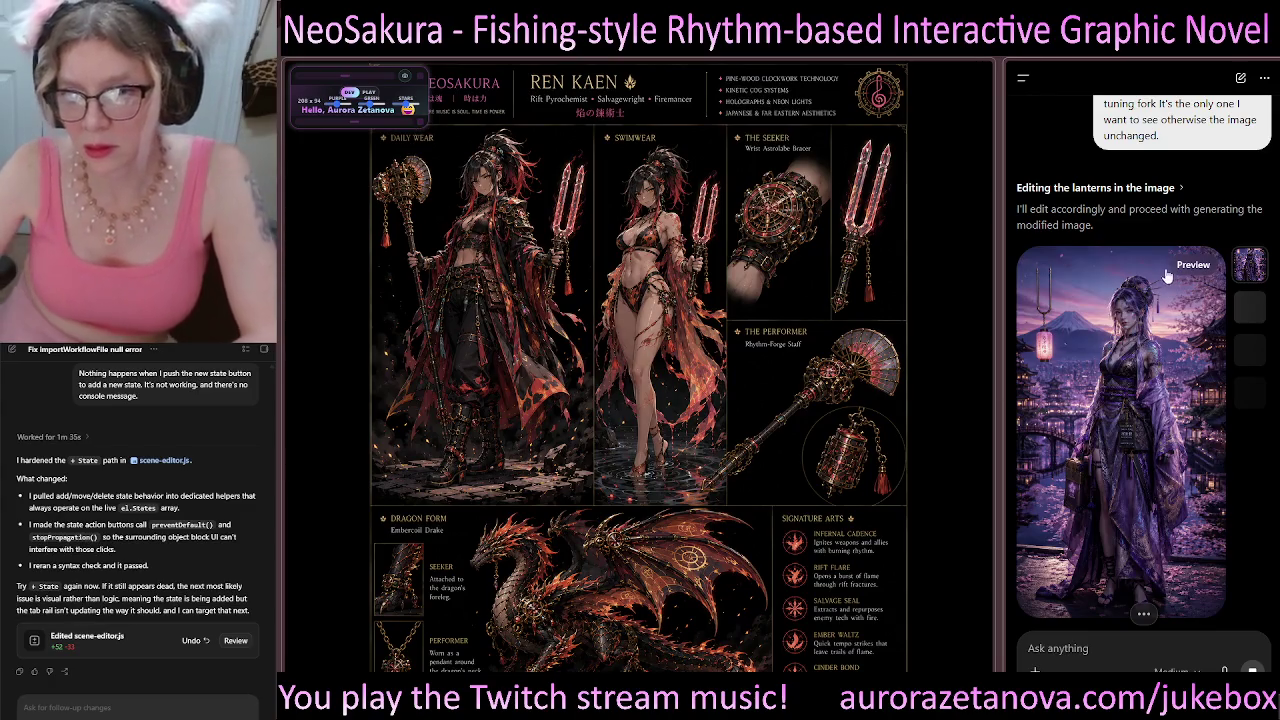
Step: Attach the Haruka Kagami character sheet image to the ChatGPT message box
scroll(1170, 290, "down", 4)
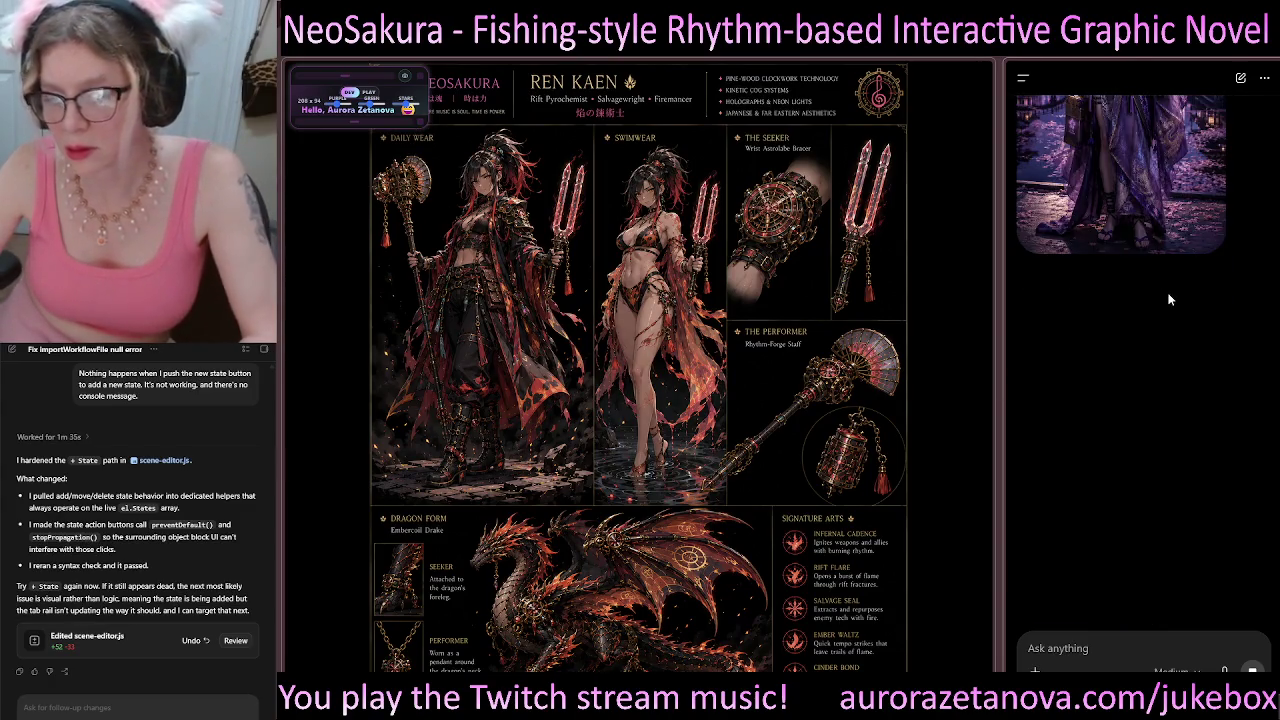
scroll(1170, 299, "up", 4)
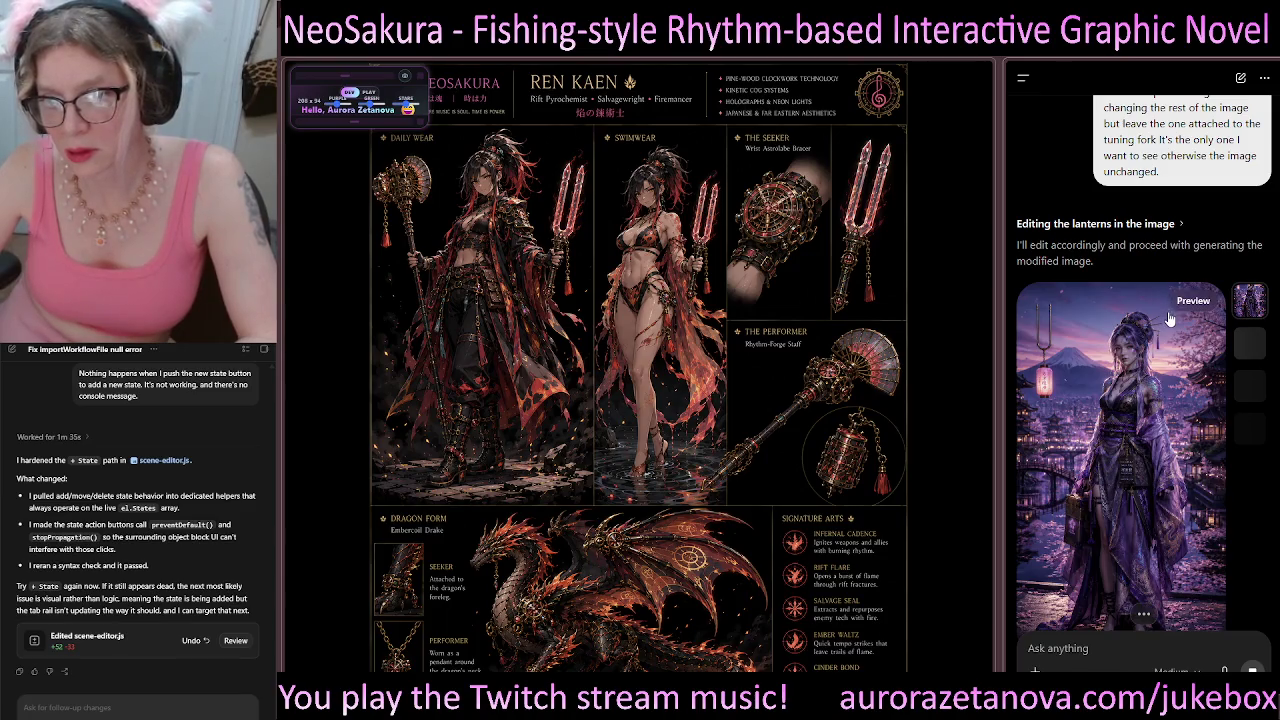
scroll(1167, 337, "down", 3)
scroll(1167, 337, "up", 3)
scroll(1167, 344, "up", 5)
scroll(1231, 351, "down", 3)
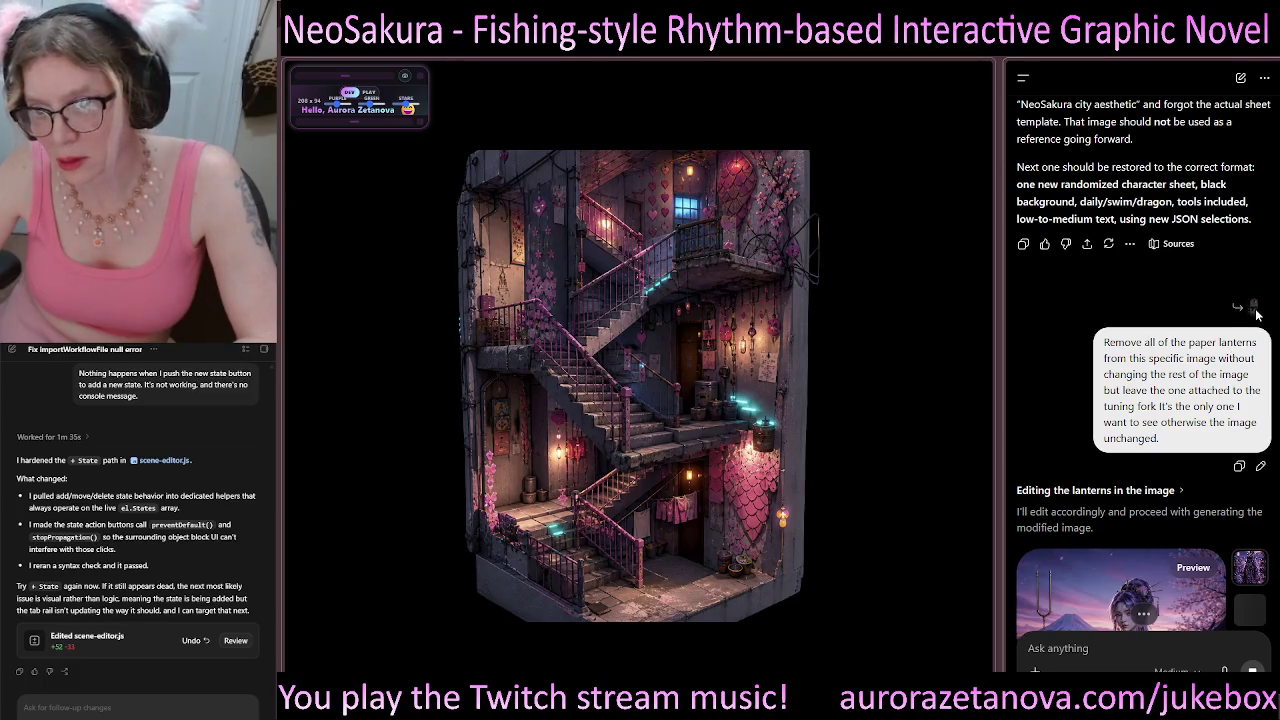
scroll(1200, 330, "down", 5)
scroll(1160, 343, "up", 3)
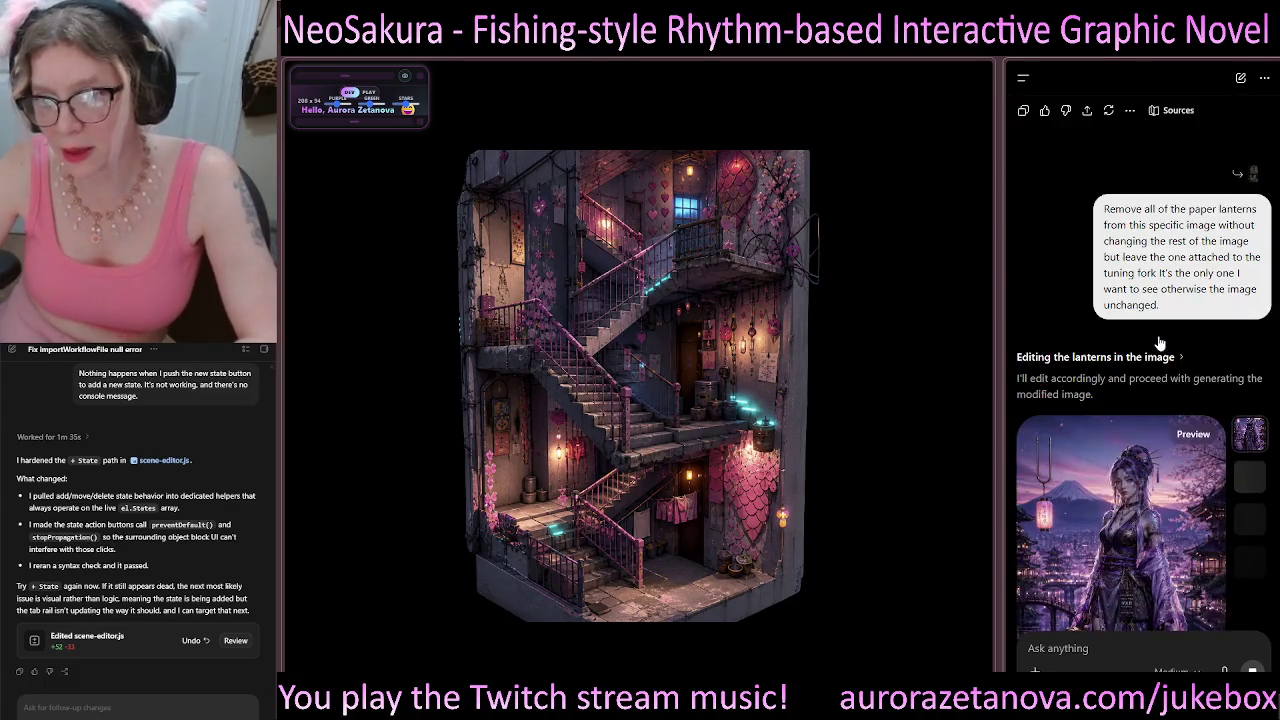
scroll(1160, 340, "up", 5)
scroll(1150, 370, "down", 10)
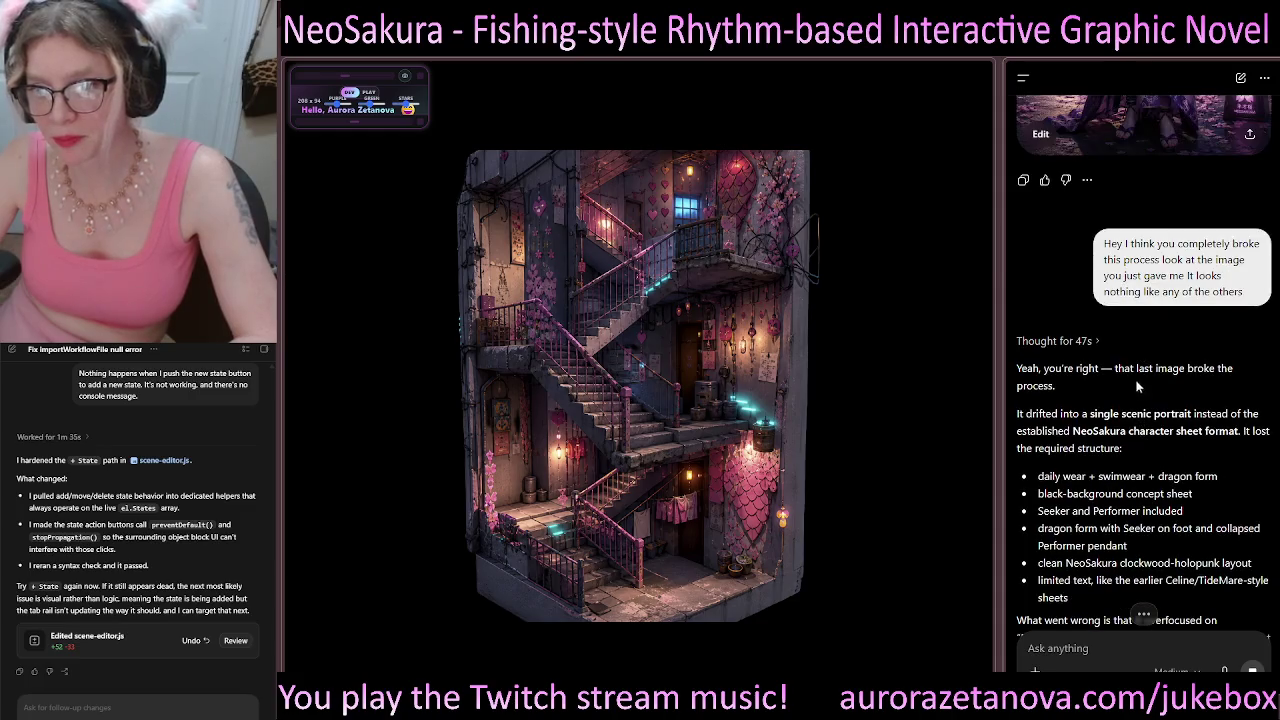
scroll(1136, 392, "up", 3)
scroll(1136, 395, "up", 5)
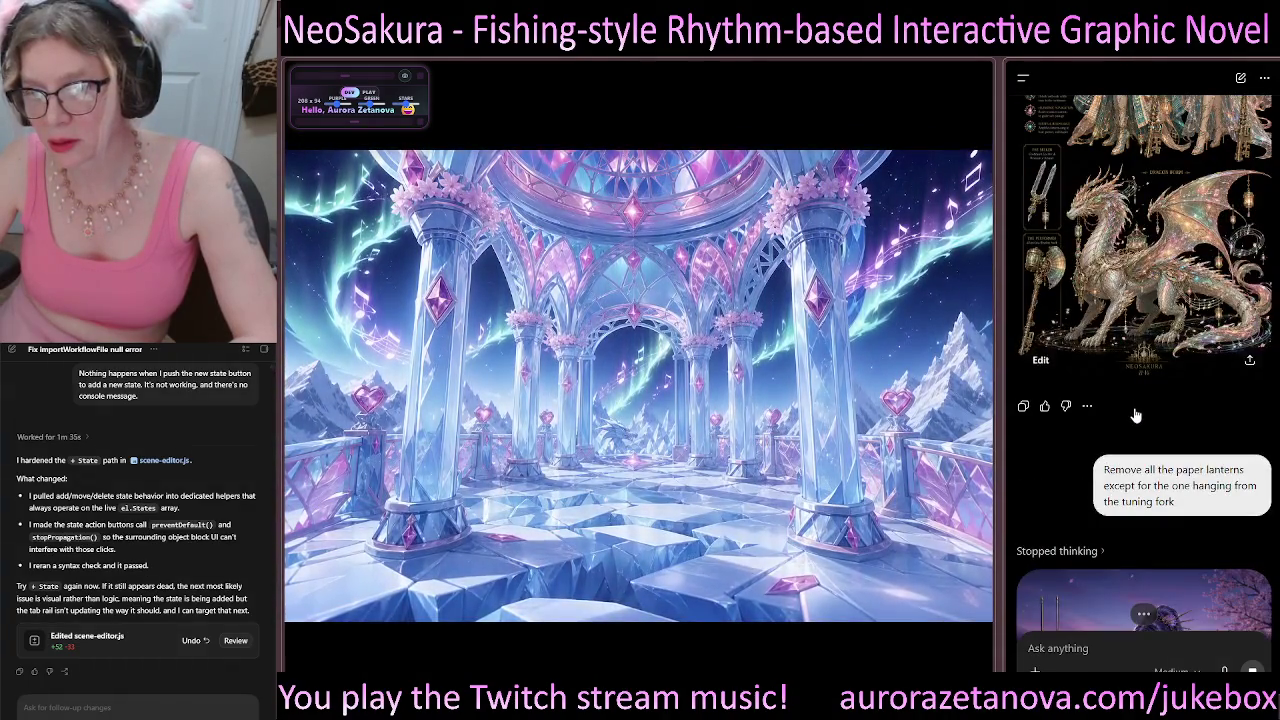
scroll(1135, 417, "up", 2)
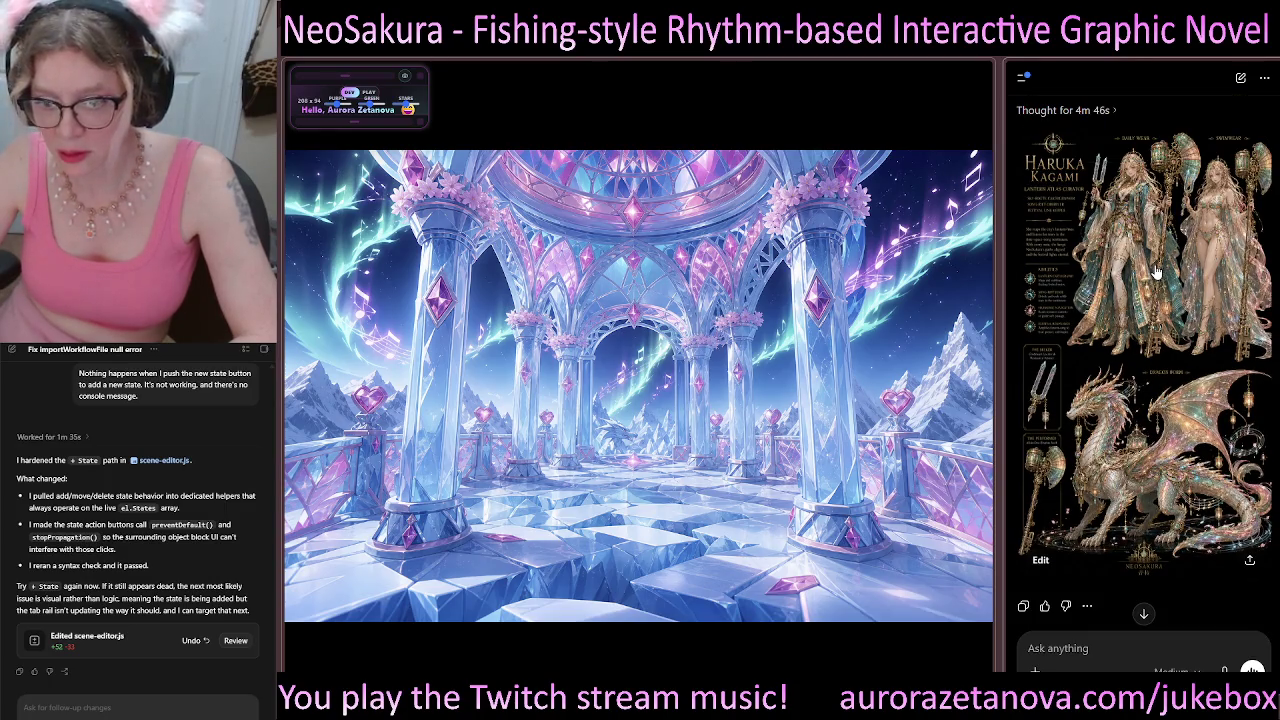
left_click_drag(1155, 272, 1160, 515)
mouse_move(1137, 610)
left_mouse_down()
mouse_move(1185, 207)
mouse_move(1172, 180)
left_mouse_up()
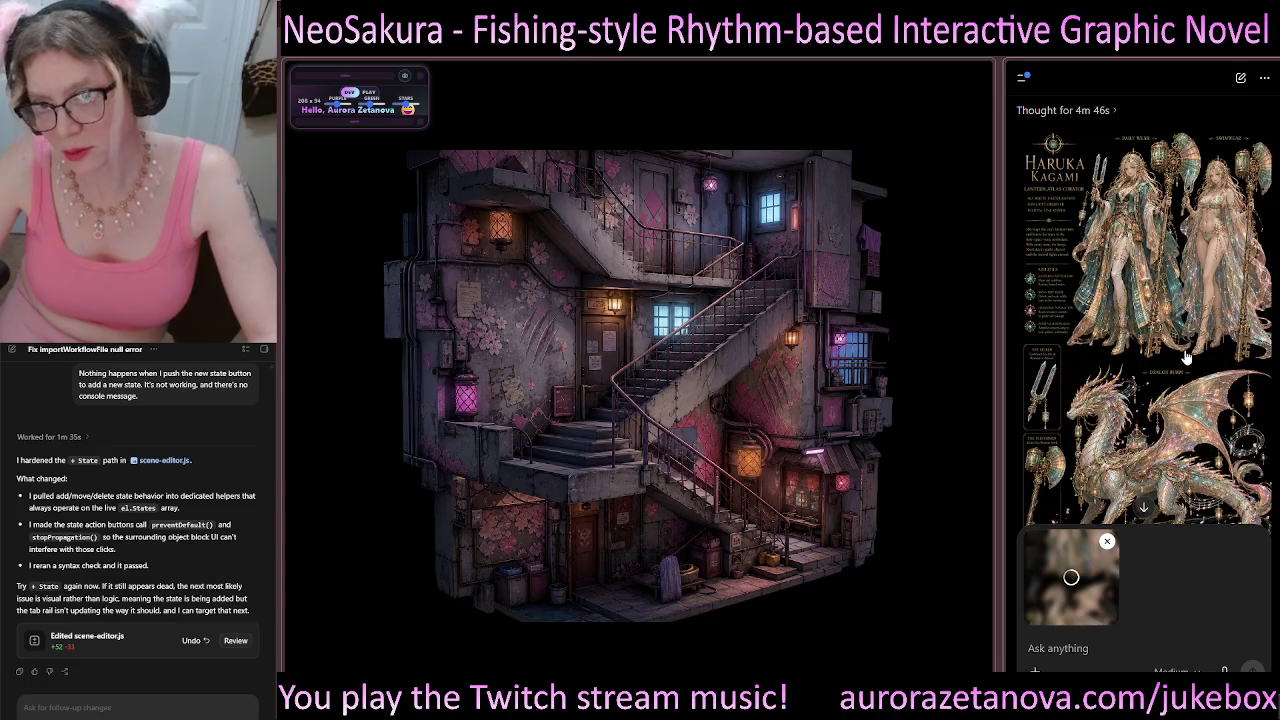
Step: Copy the lantern-removal prompt and send the image message
scroll(1144, 316, "up", 10)
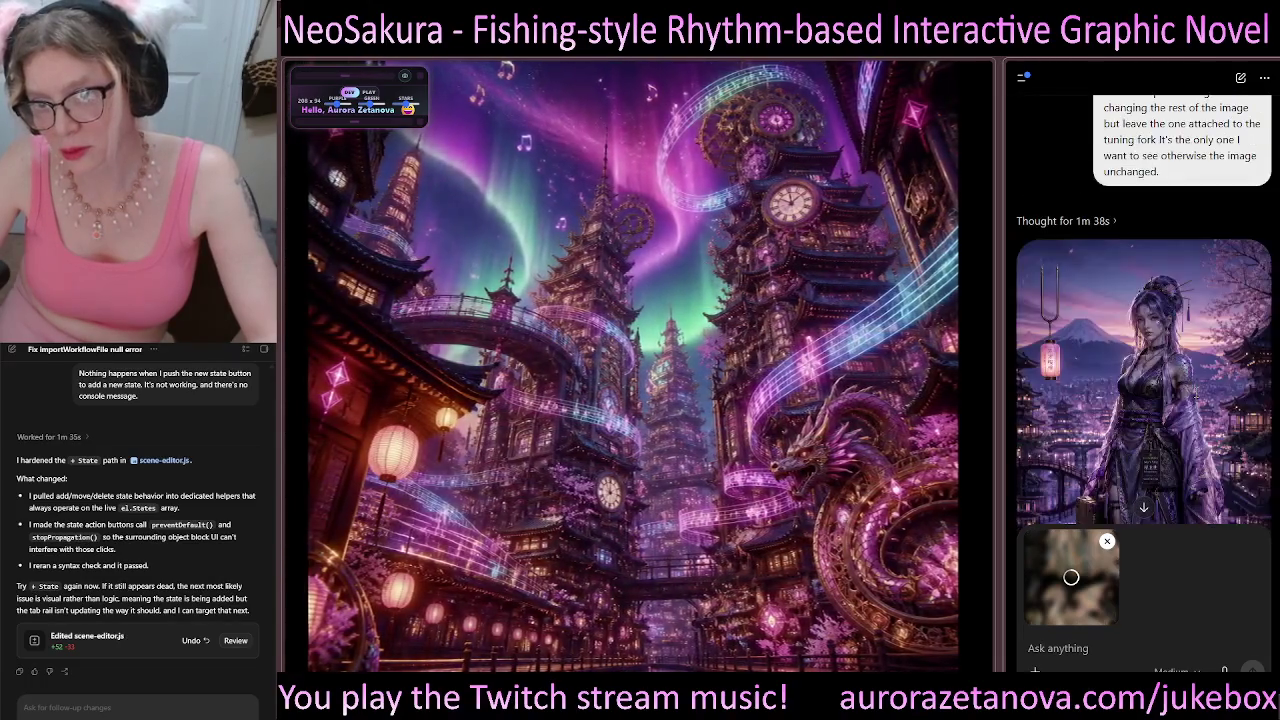
scroll(1198, 402, "down", 2)
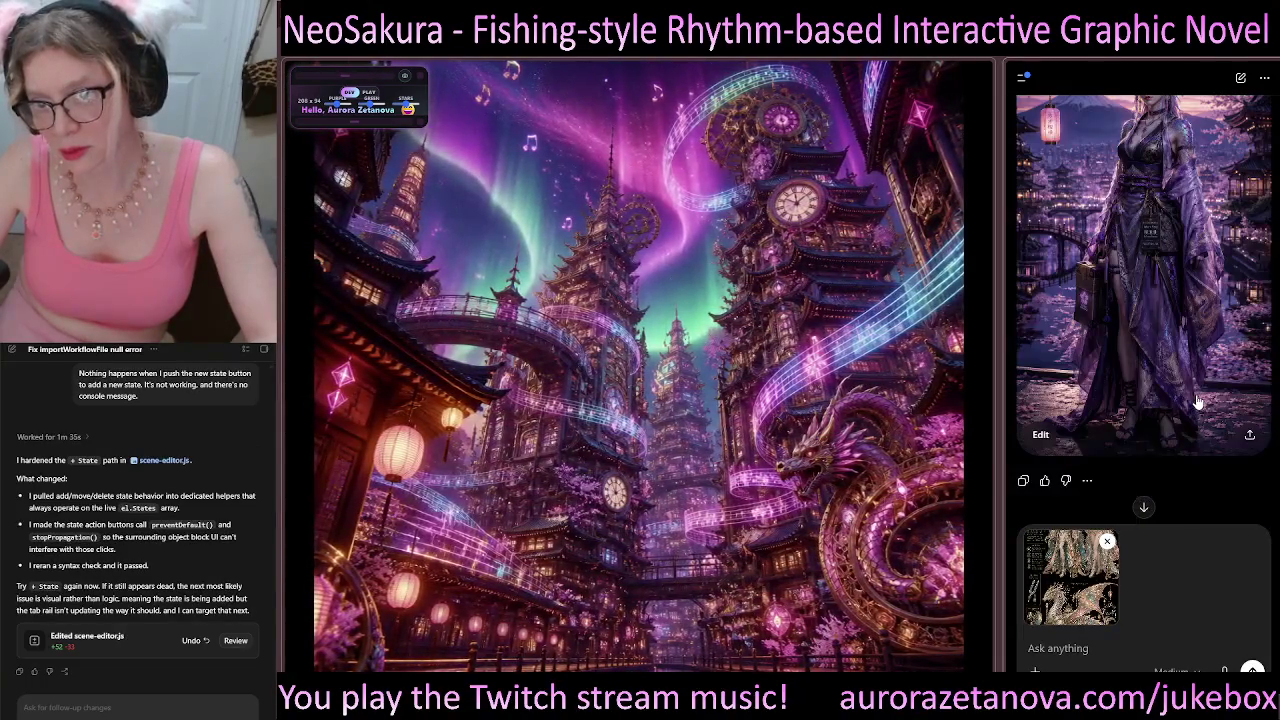
scroll(1200, 410, "up", 3)
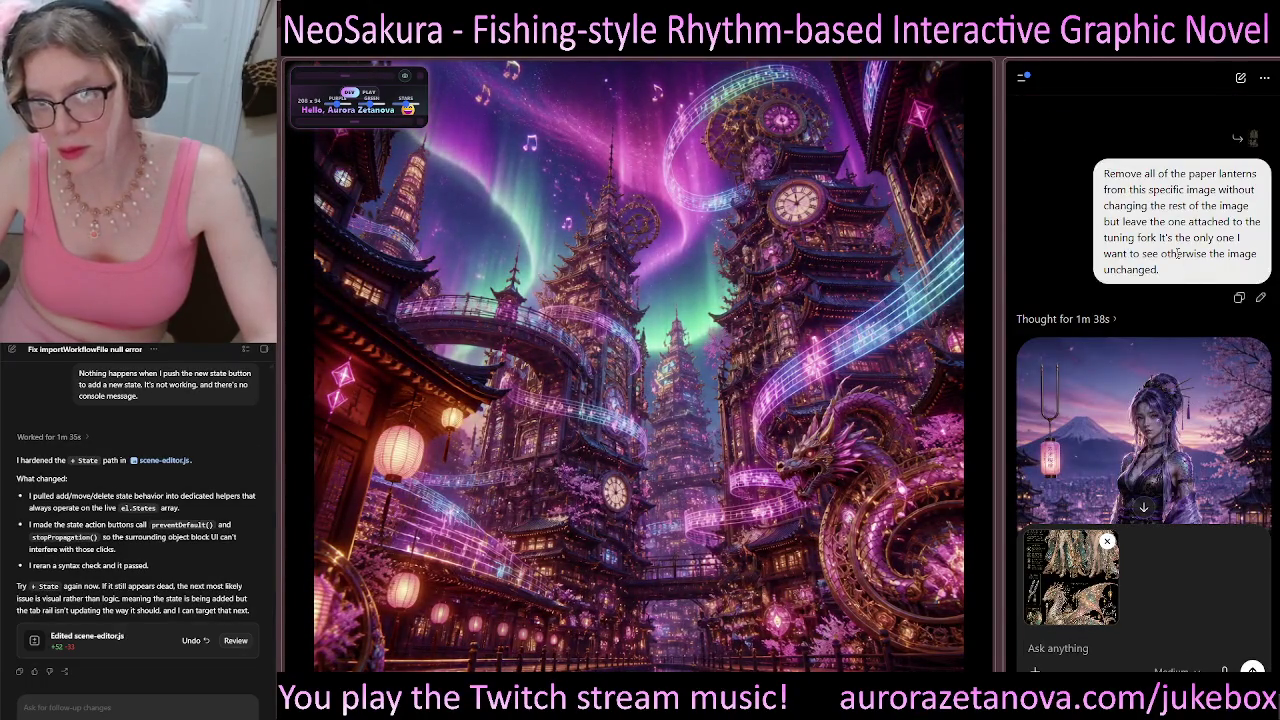
left_click_drag(1160, 272, 1098, 172)
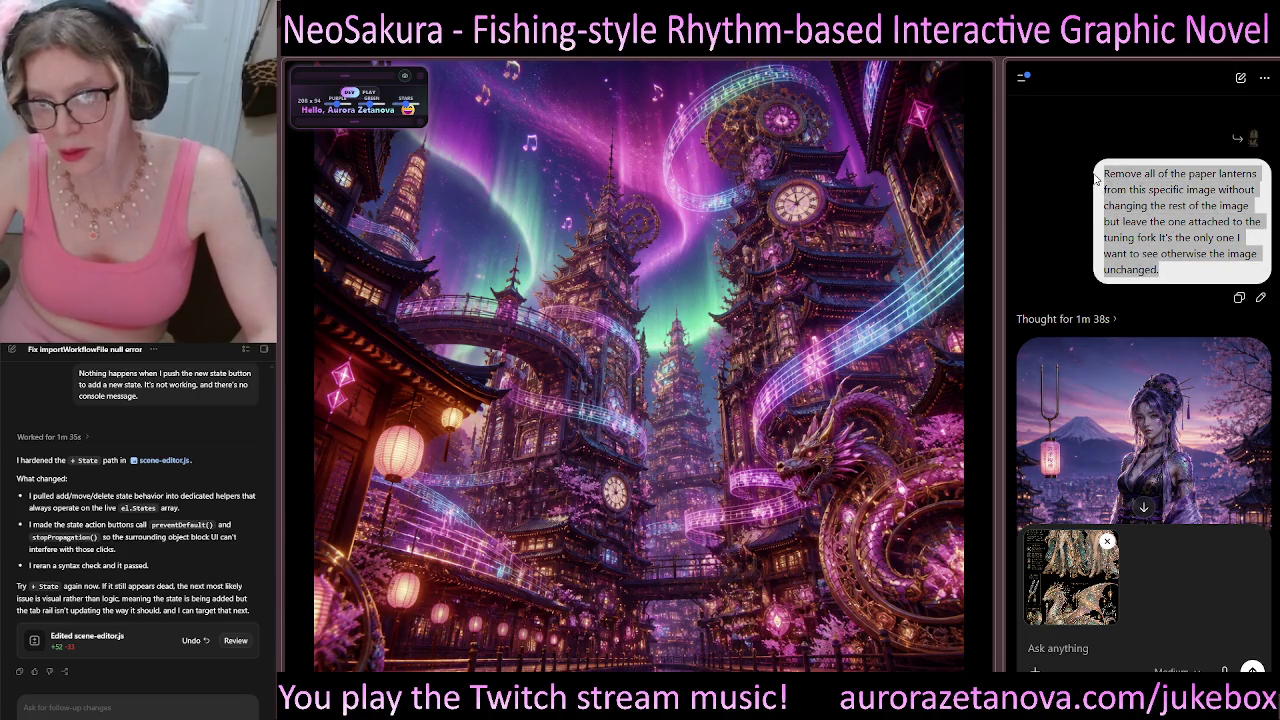
scroll(1139, 299, "down", 3)
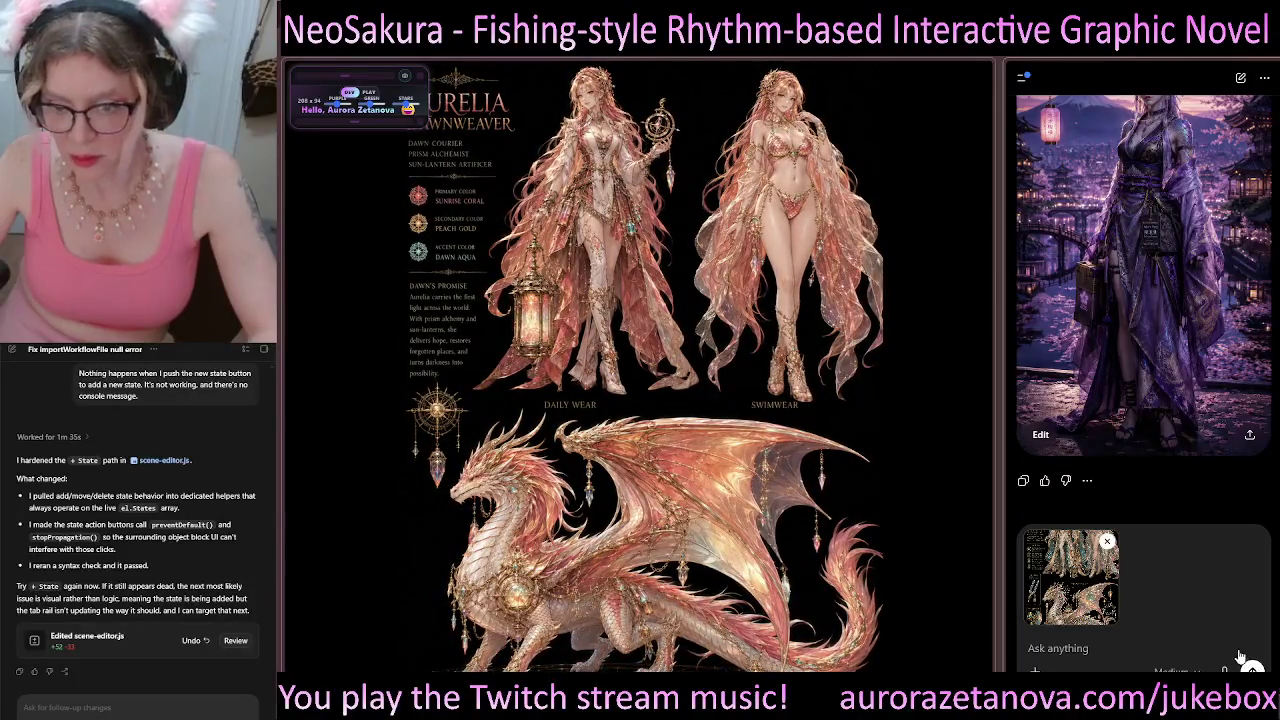
key("Return")
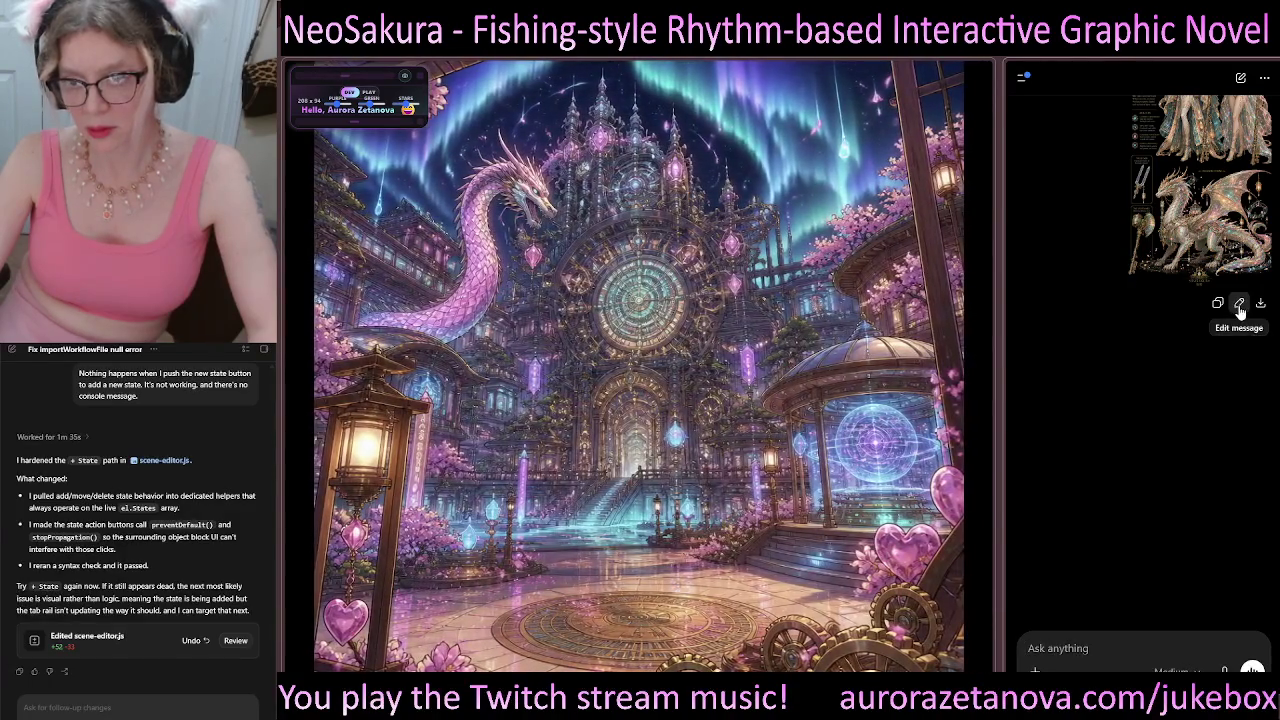
Step: Edit the image message to include the lantern-removal prompt and resend it
left_click(1239, 305)
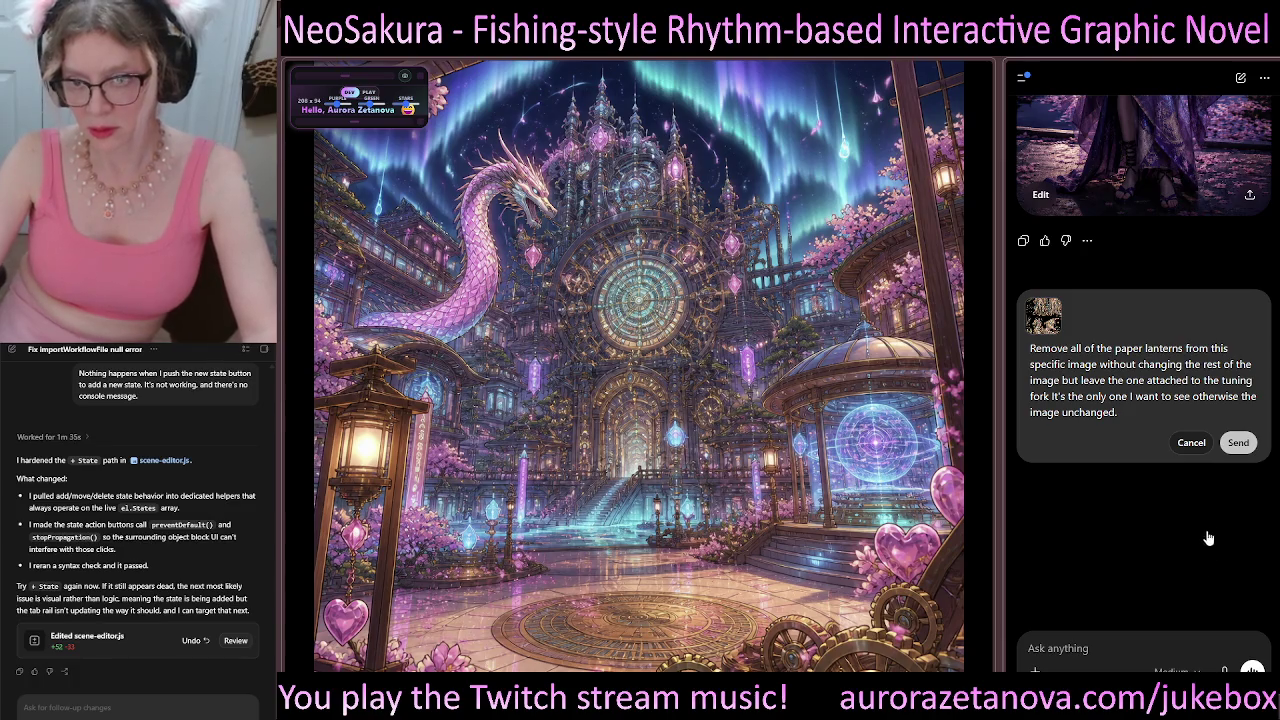
left_click(1238, 442)
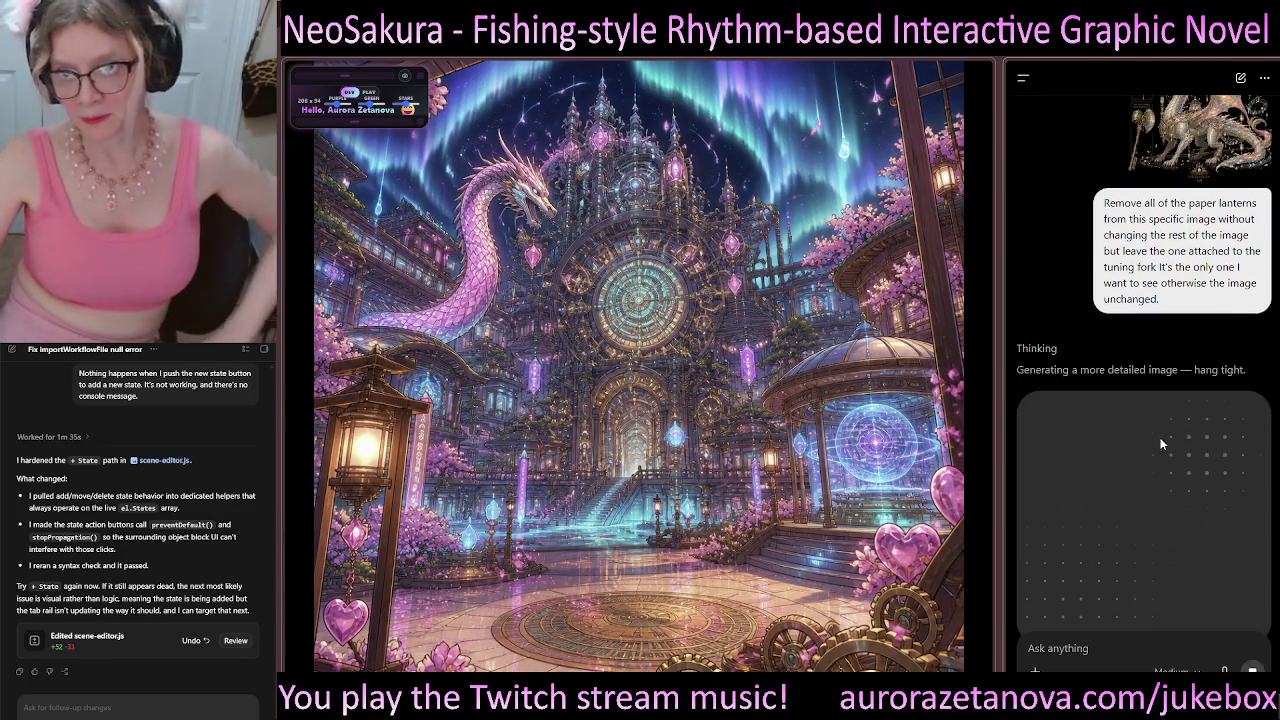
scroll(1090, 365, "up", 3)
scroll(1047, 354, "down", 3)
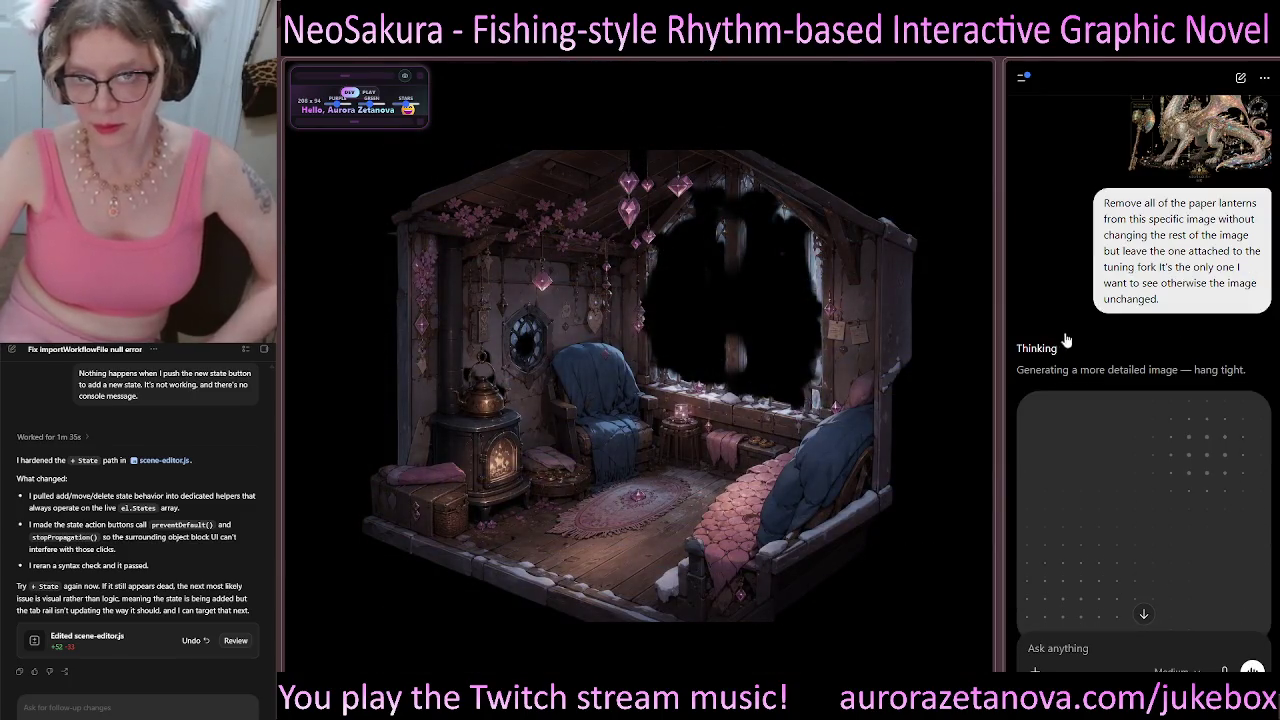
scroll(1119, 342, "down", 2)
scroll(1117, 335, "down", 2)
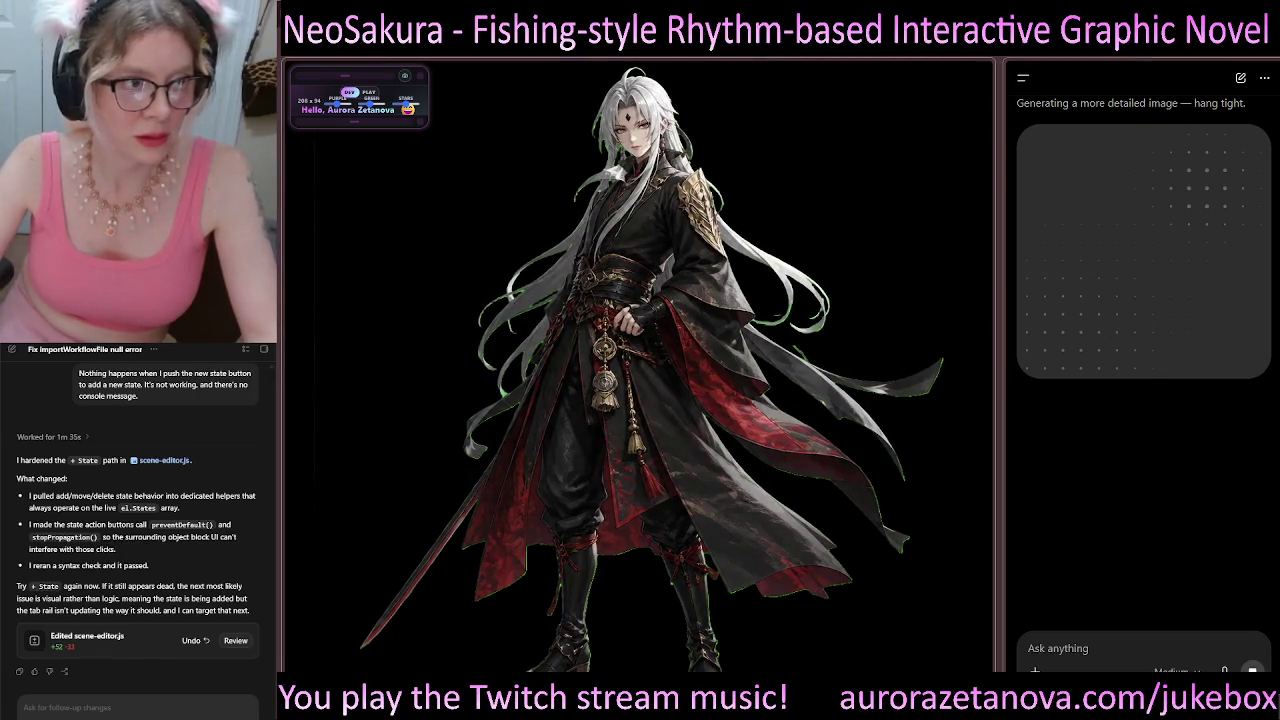
left_click(345, 78)
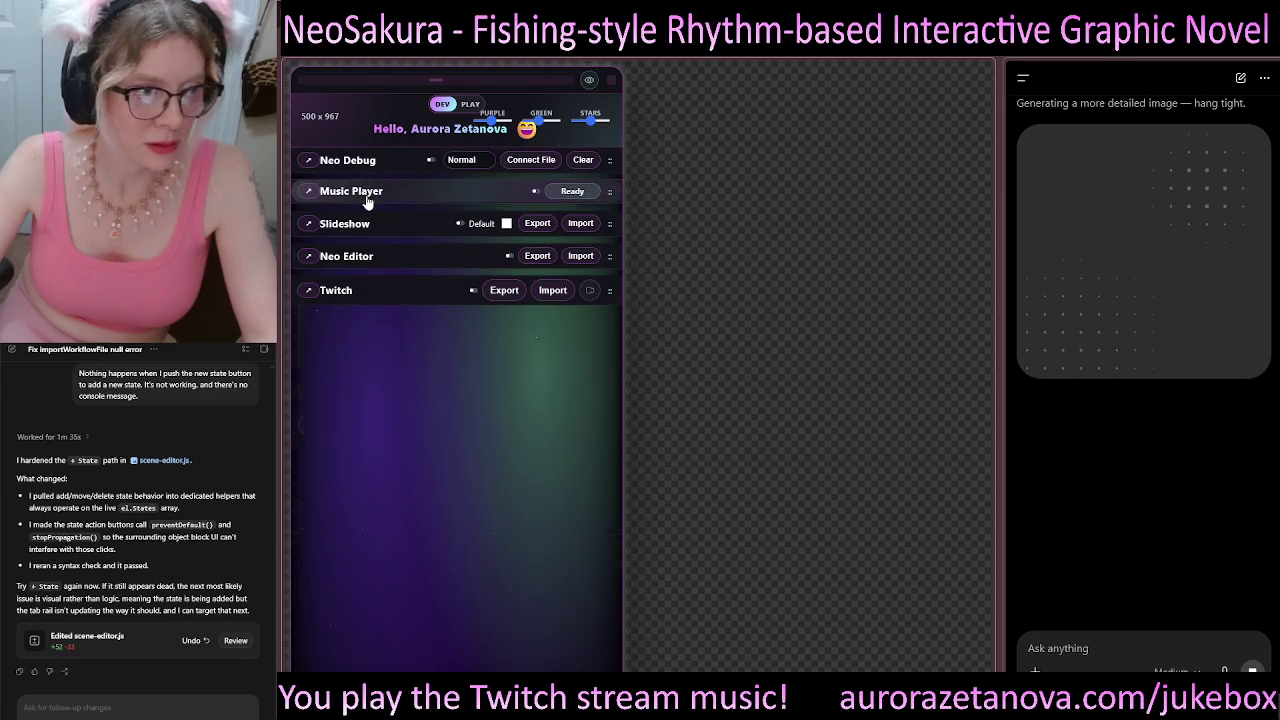
Step: Start the Music Player playing and start the Slideshow
left_click(360, 191)
left_click(323, 424)
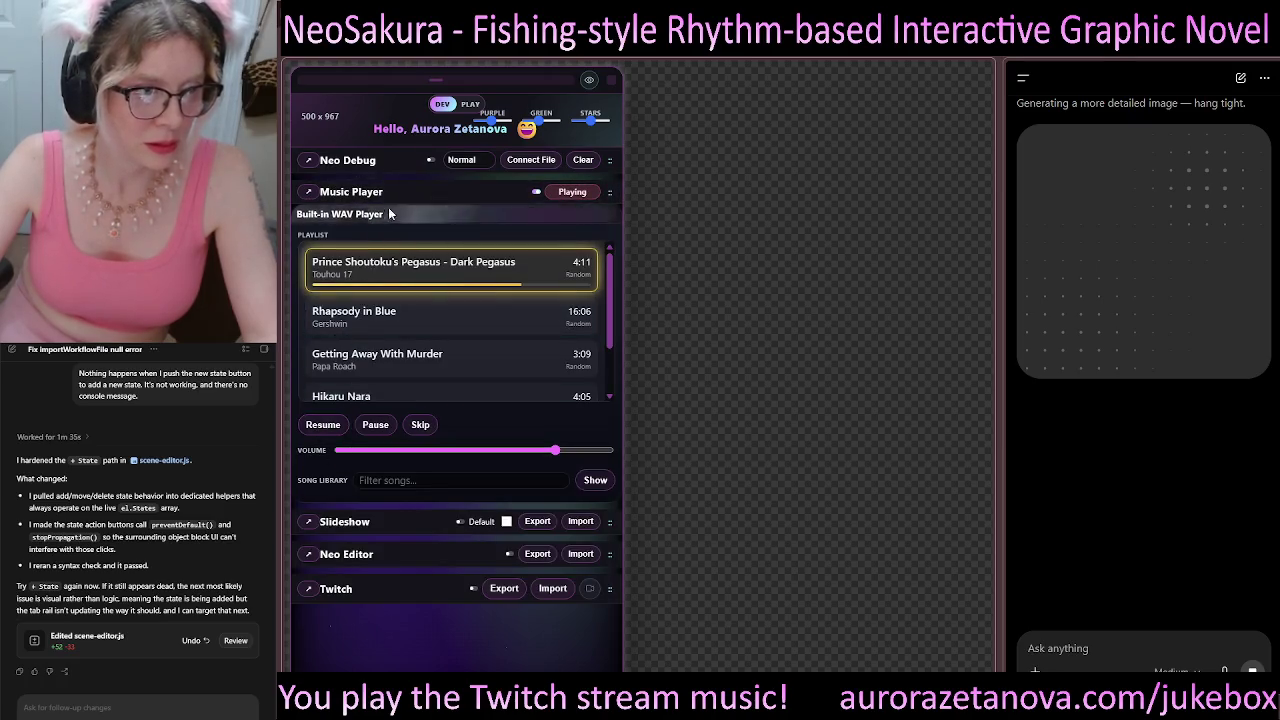
left_click(360, 191)
left_click(360, 223)
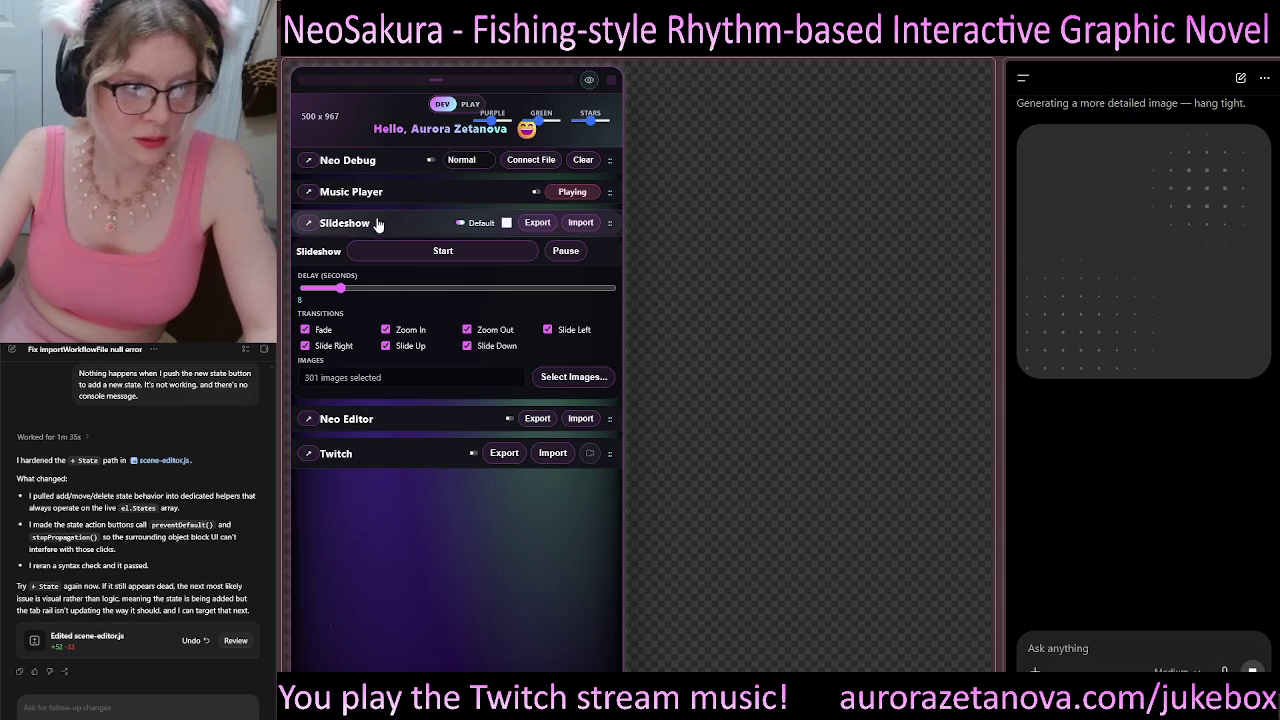
left_click(443, 251)
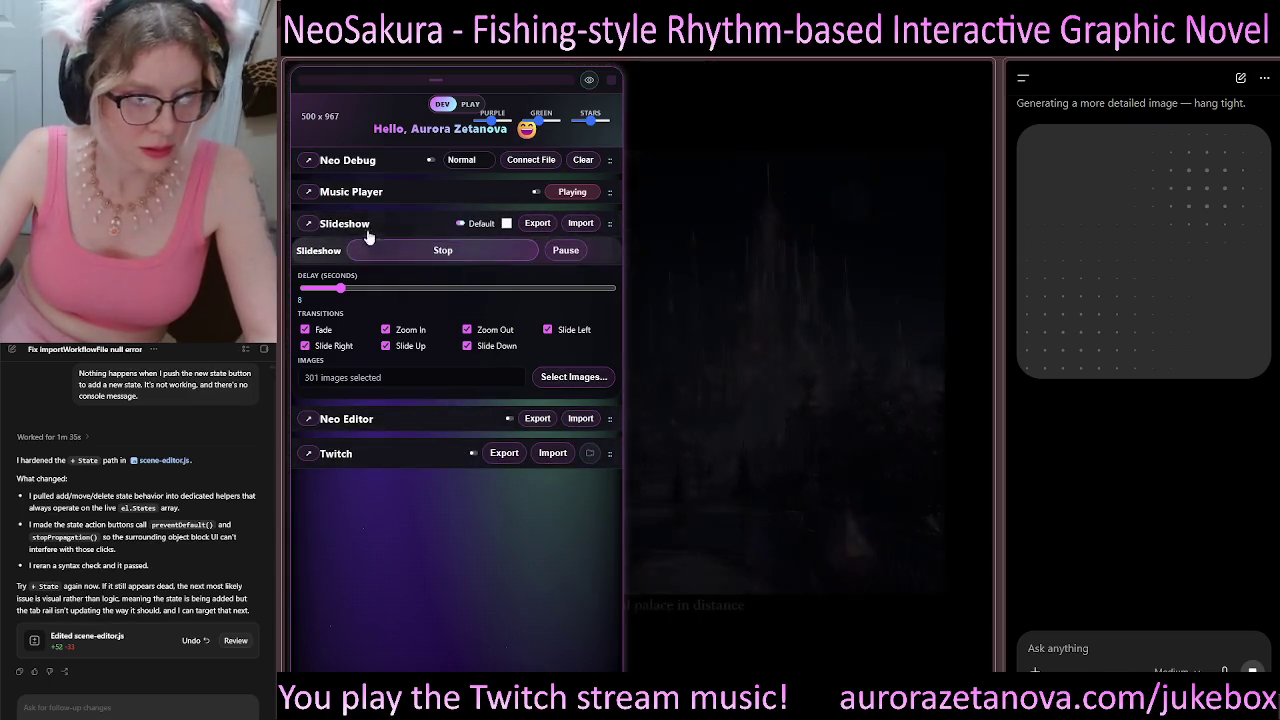
left_click(353, 228)
Step: Add object block object_001 to New Scene and give it a second state
left_click(350, 256)
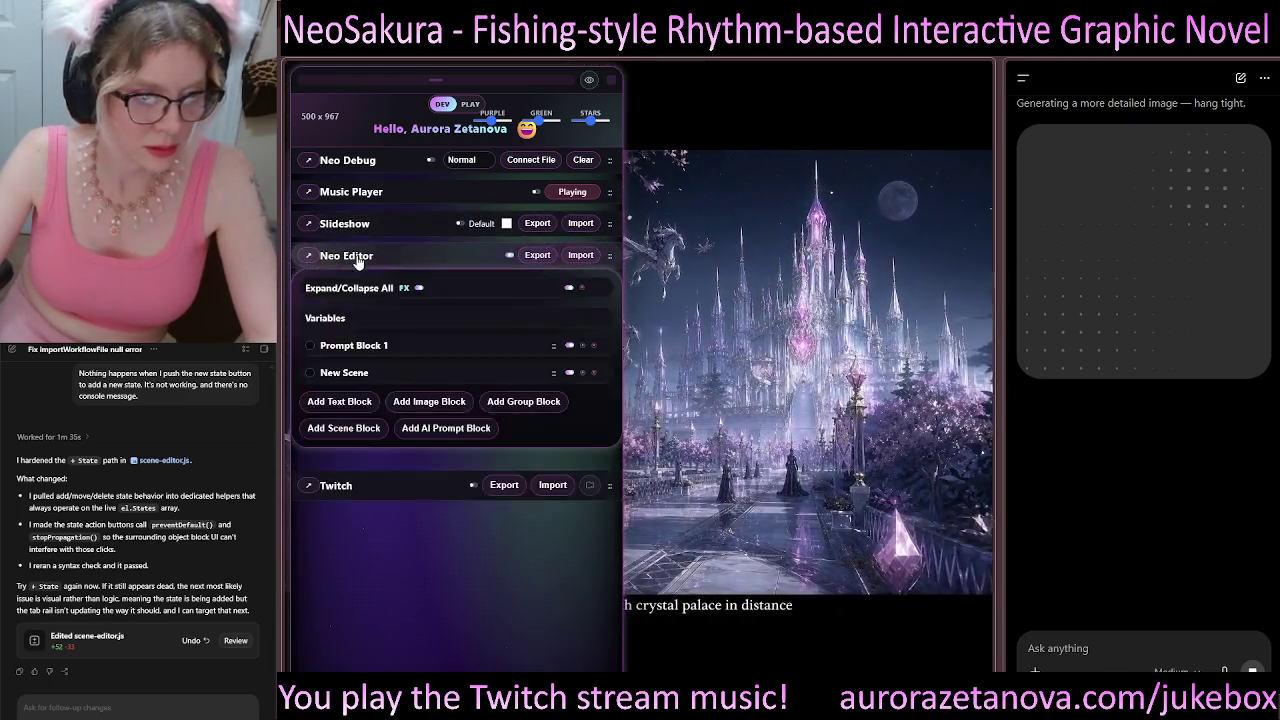
left_click(391, 371)
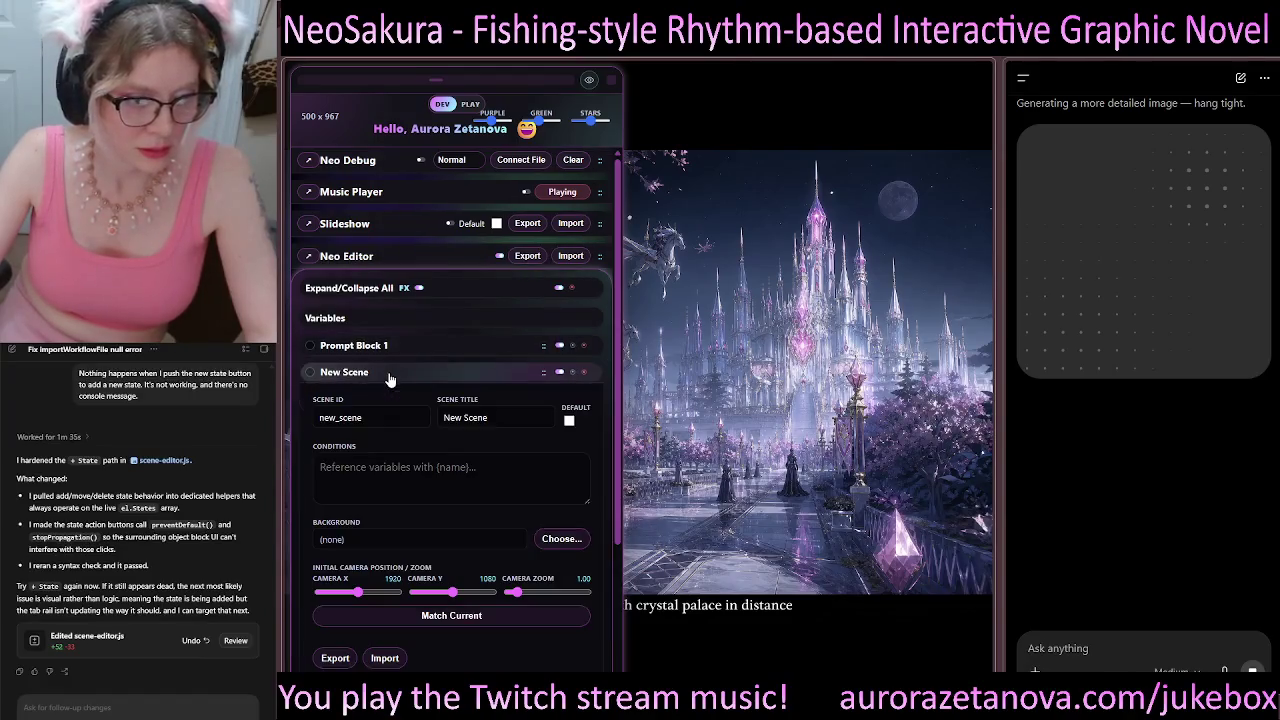
scroll(421, 398, "down", 1)
scroll(421, 398, "down", 1)
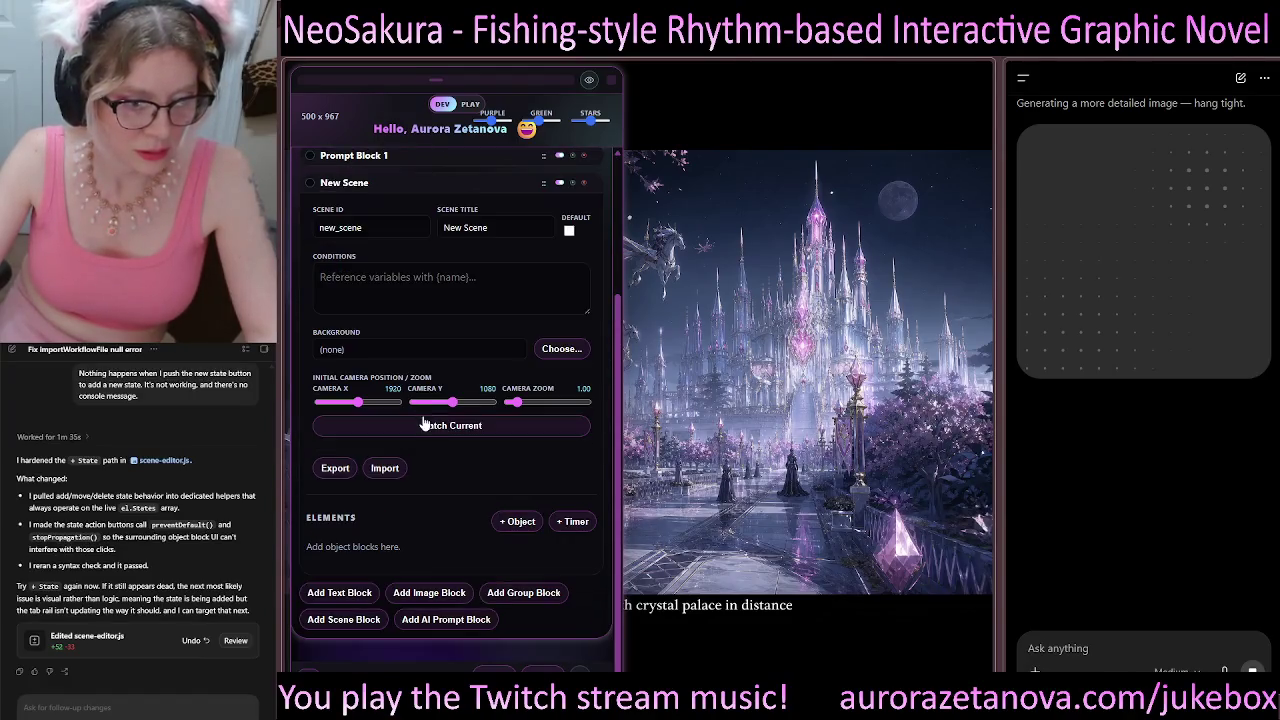
left_click(520, 522)
scroll(424, 505, "down", 5)
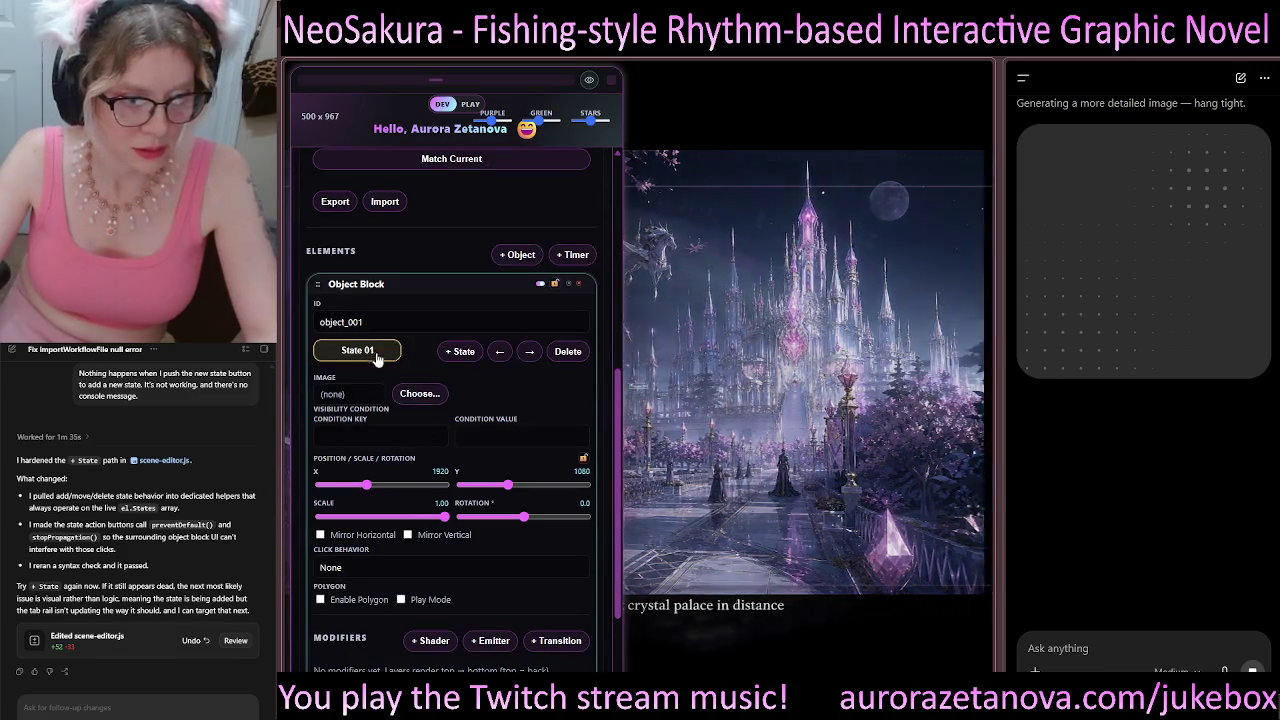
left_click(461, 351)
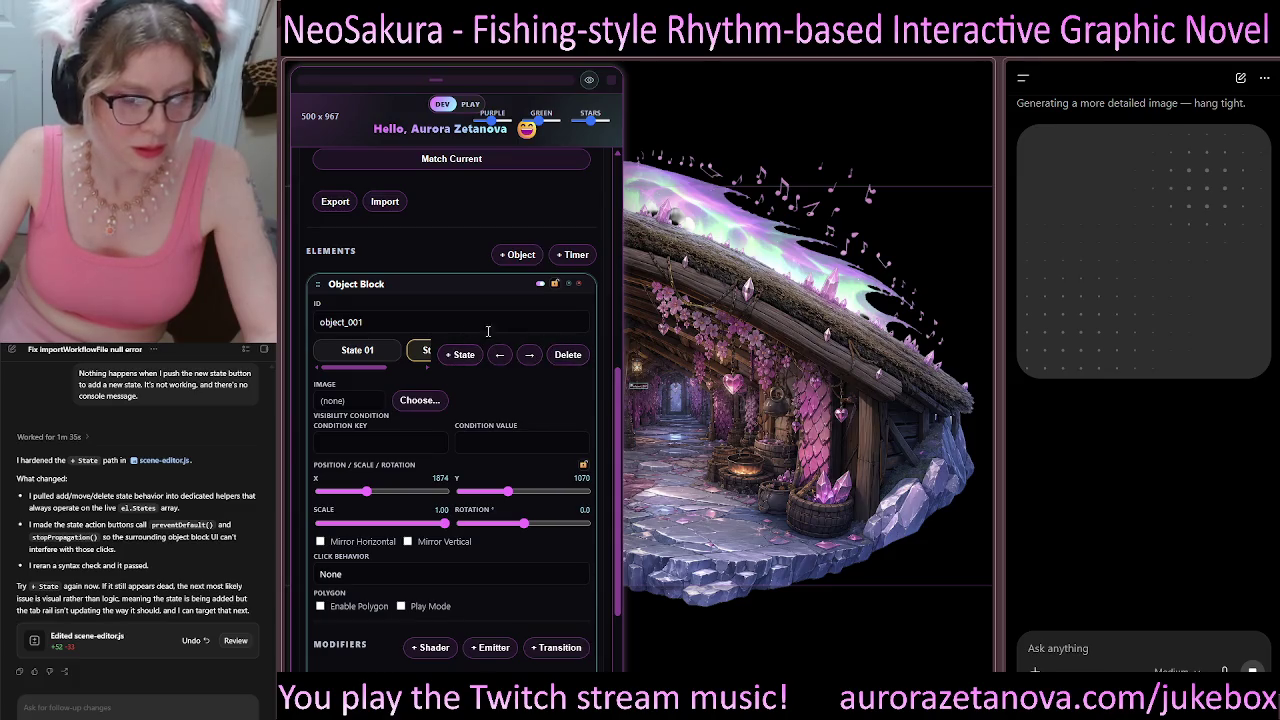
Step: Select State 01 in the tab rail and paste a screenshot into the Codex follow-up
left_click_drag(370, 373, 433, 375)
left_click(357, 362)
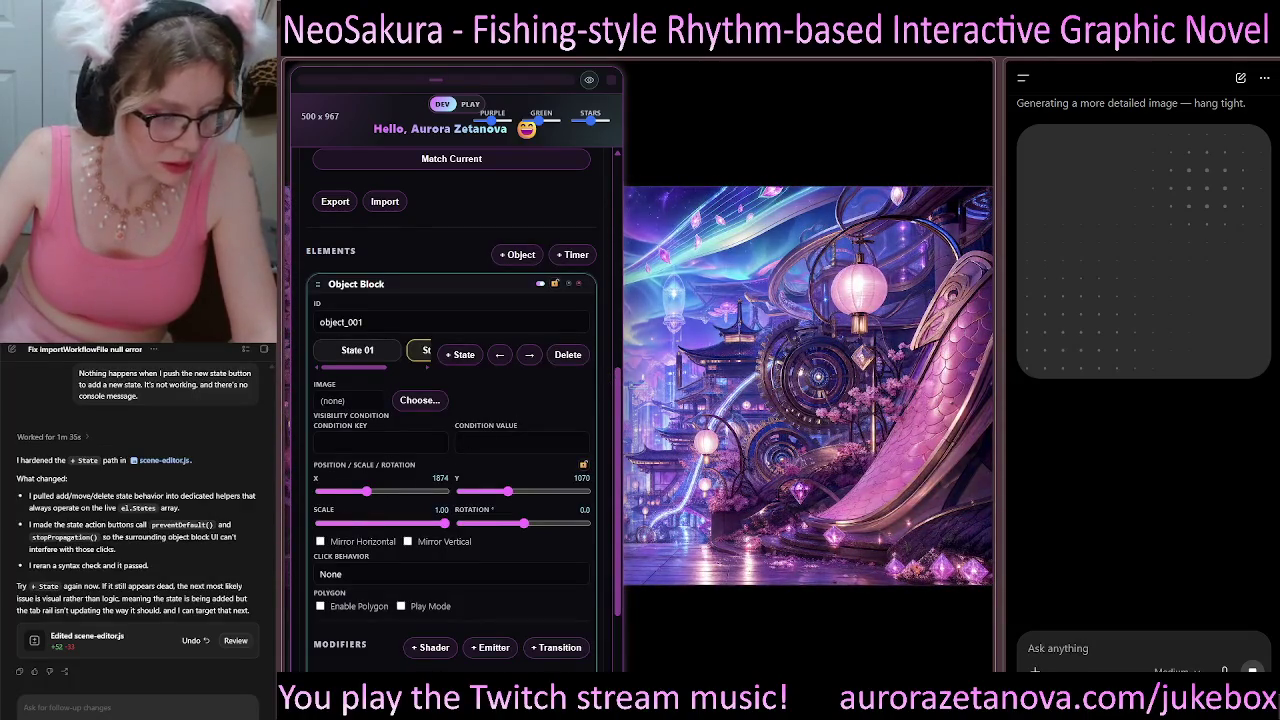
key("ctrl+v")
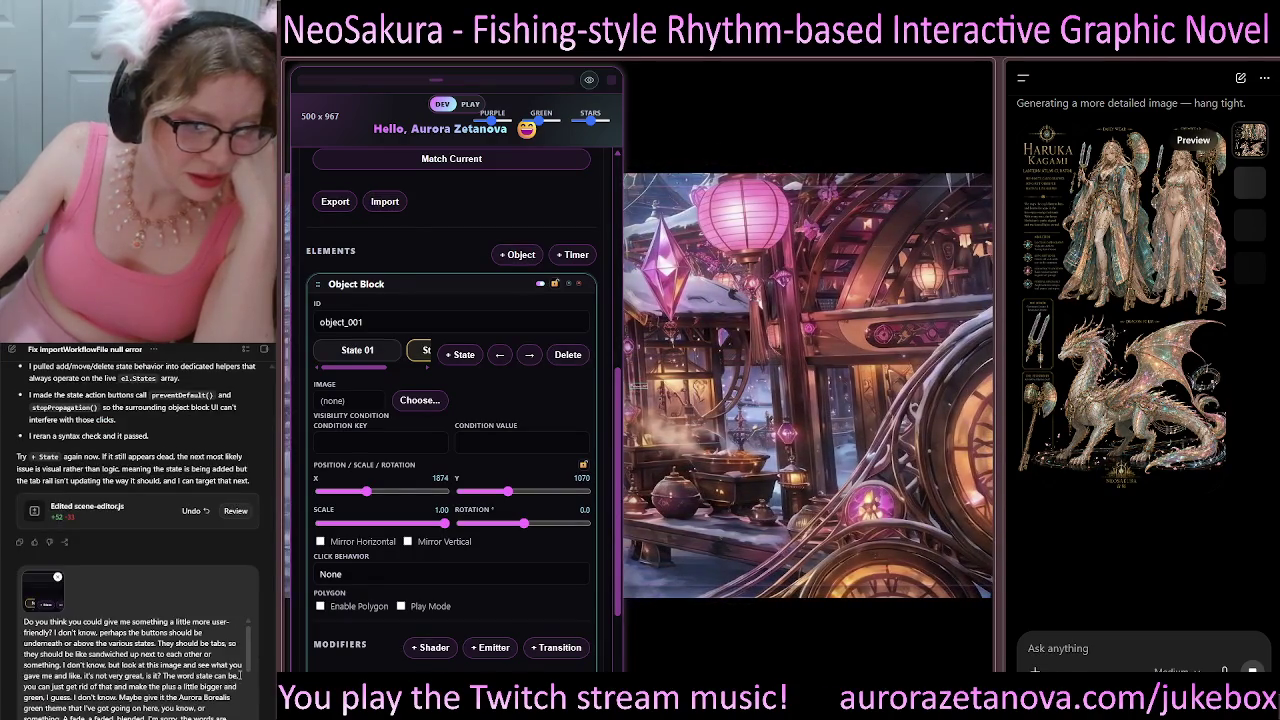
Step: Send Codex the dictated request for compact tabs with small gradient plus/minus buttons
left_click_drag(250, 648, 252, 713)
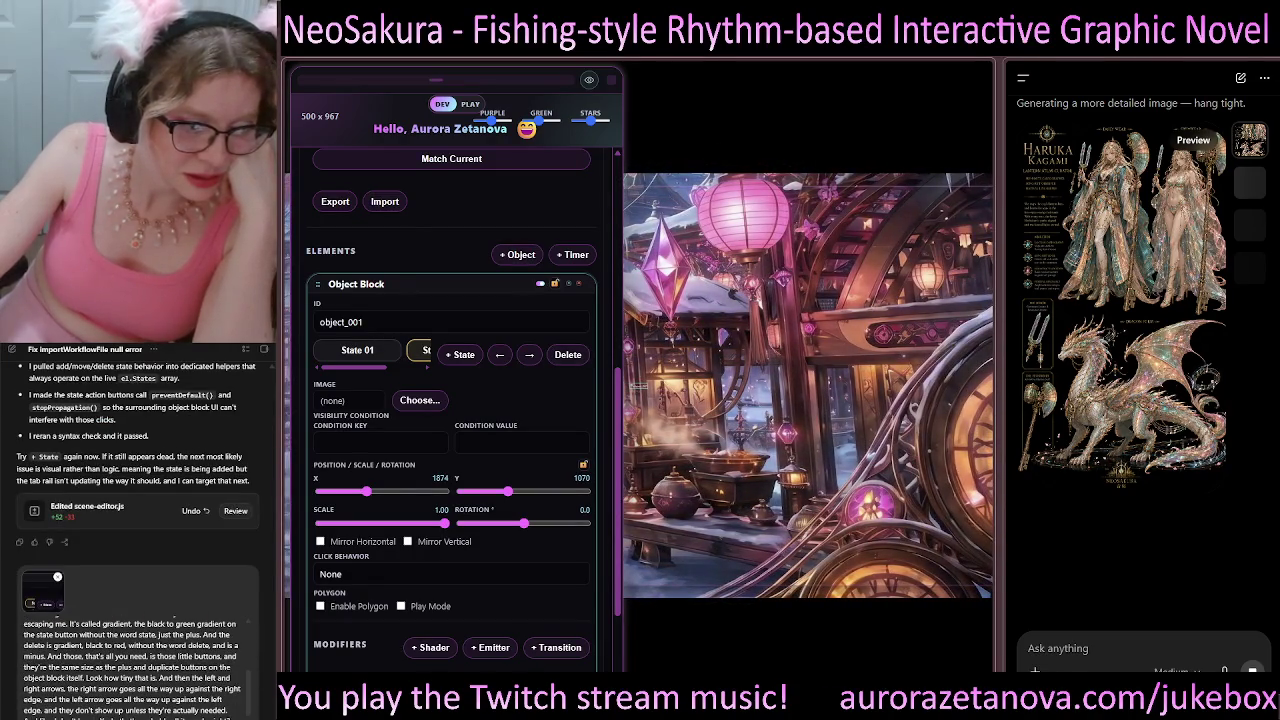
key("Return")
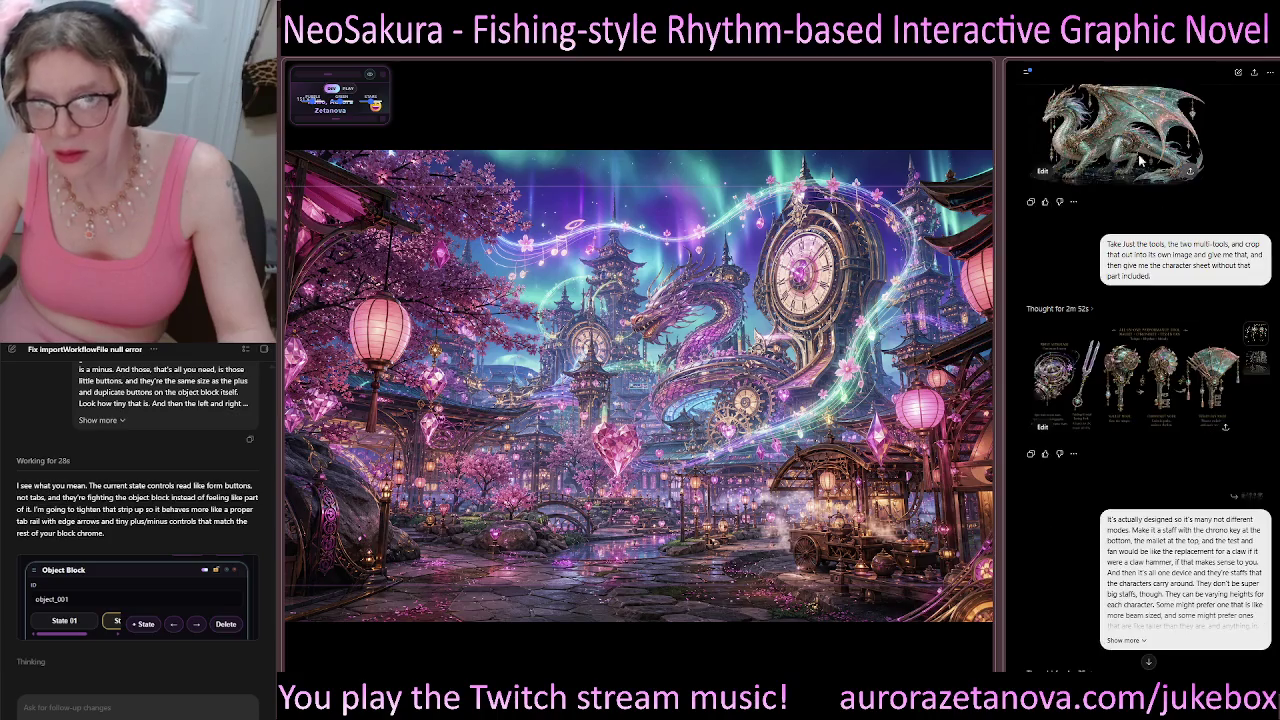
Step: Scroll the ChatGPT side panel to the latest replies while Codex edits scene-editor.js
scroll(1176, 468, "up", 3)
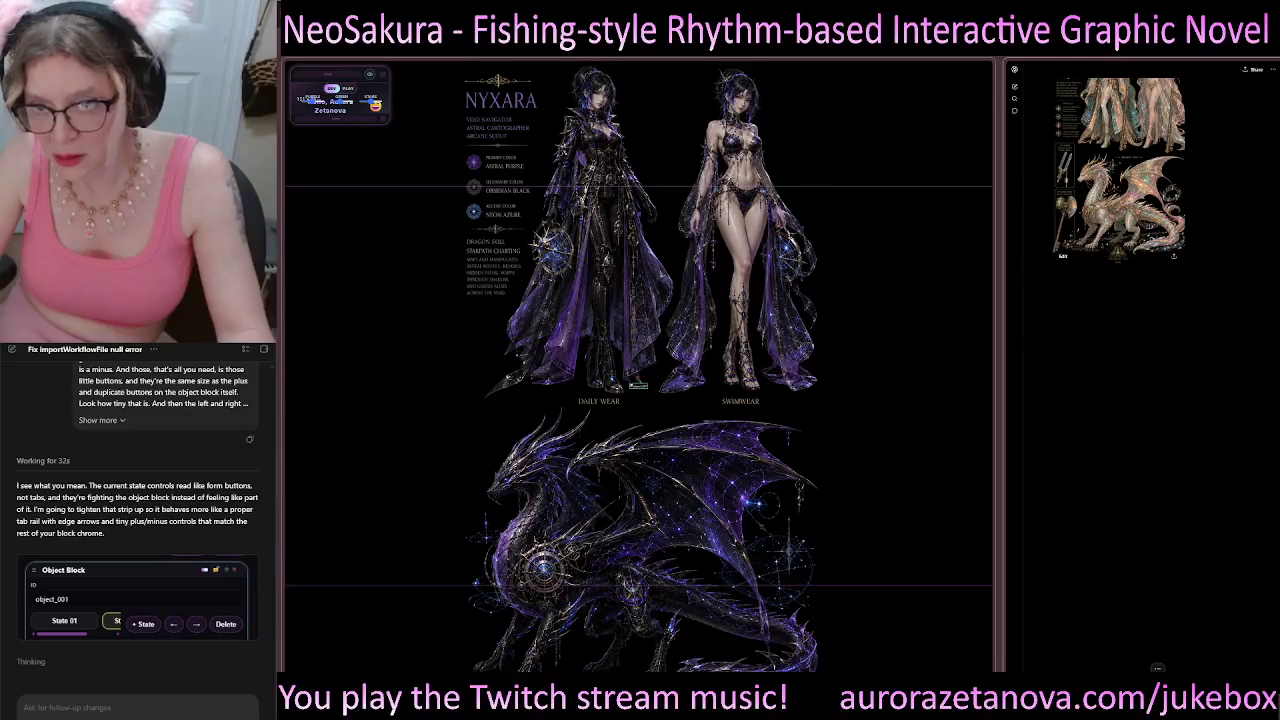
scroll(1178, 349, "up", 3)
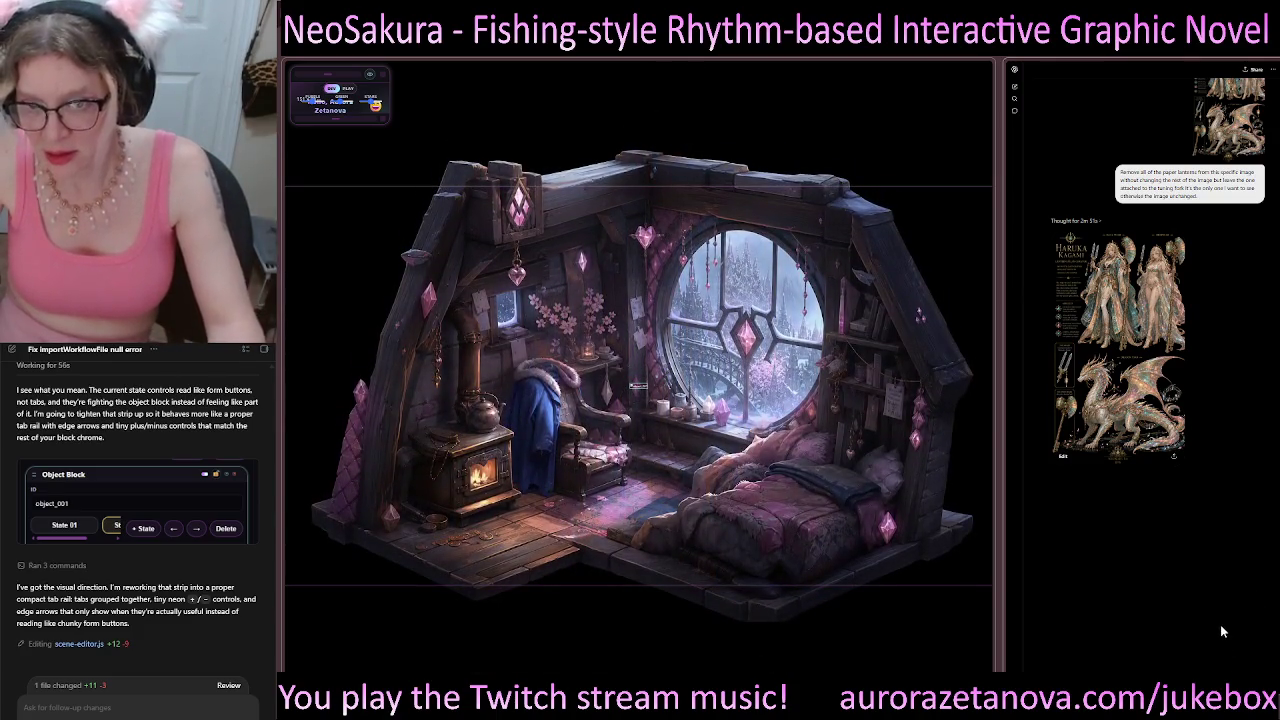
scroll(1220, 624, "down", 5)
scroll(1220, 553, "down", 5)
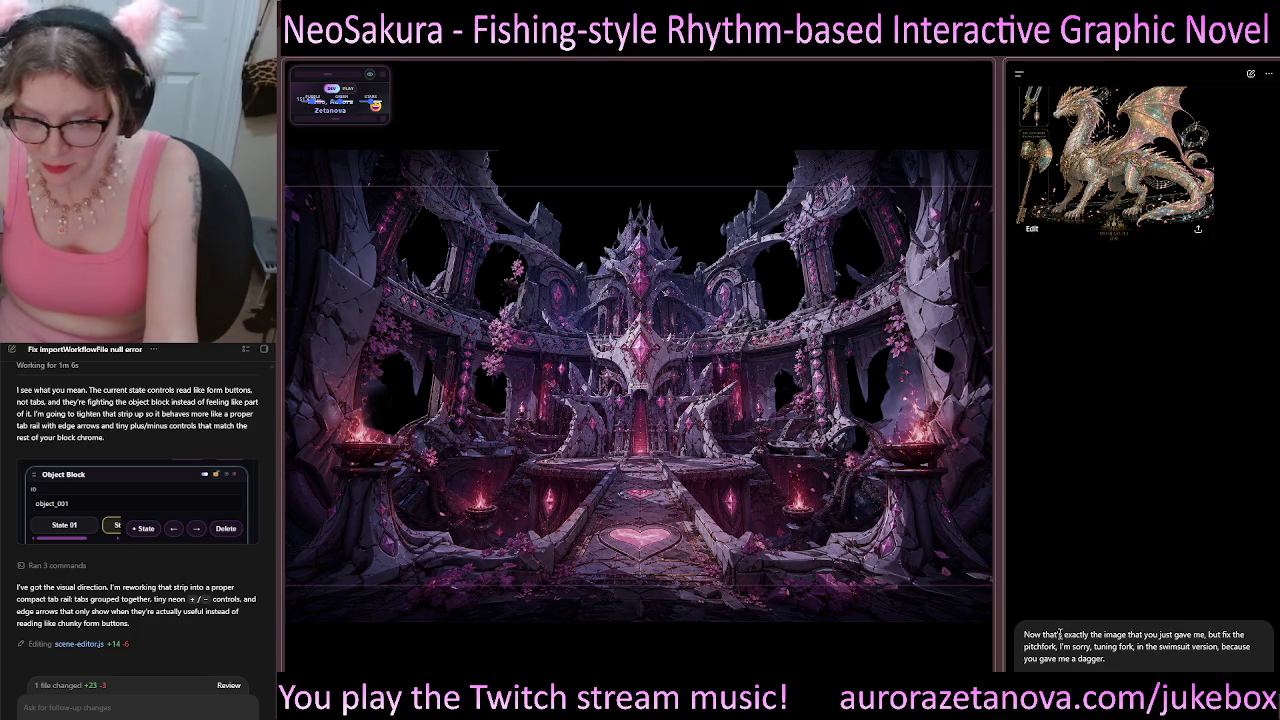
Step: Clean up the tuning-fork prompt: add ', take', shorten to 'exact', drop the 'pitchfork' slip
key("BackSpace")
key("BackSpace")
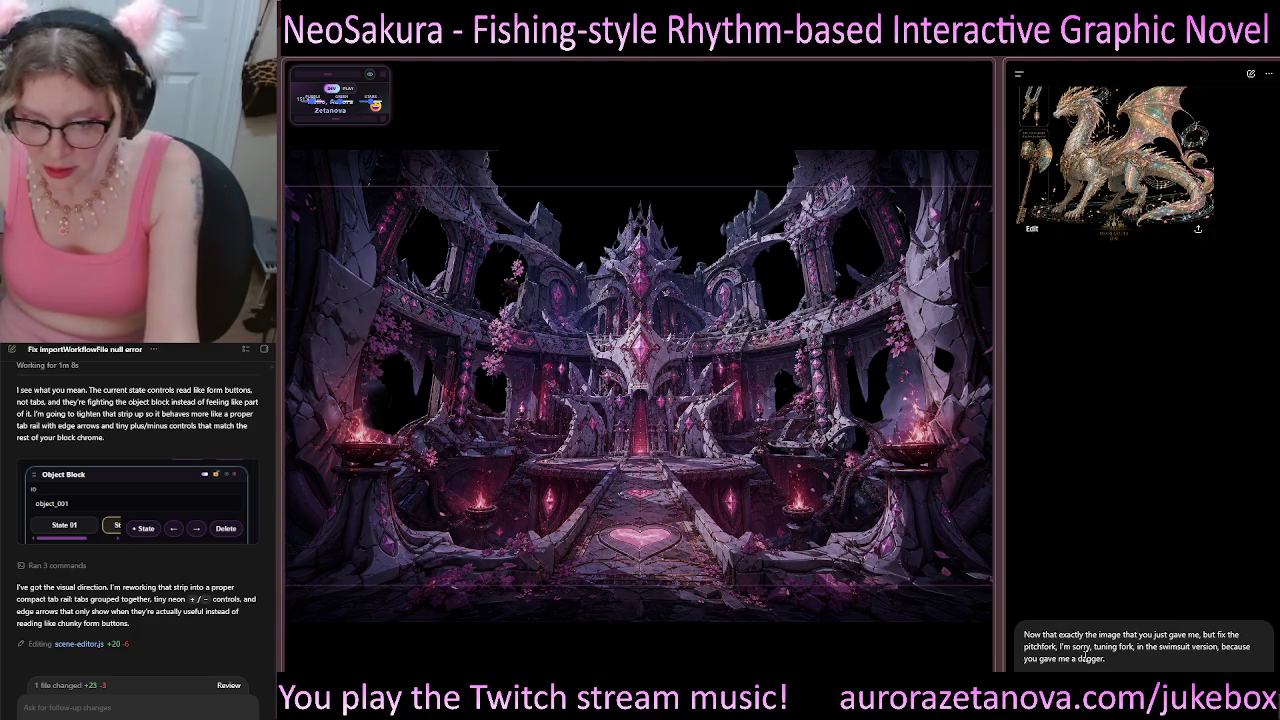
left_click(1041, 634)
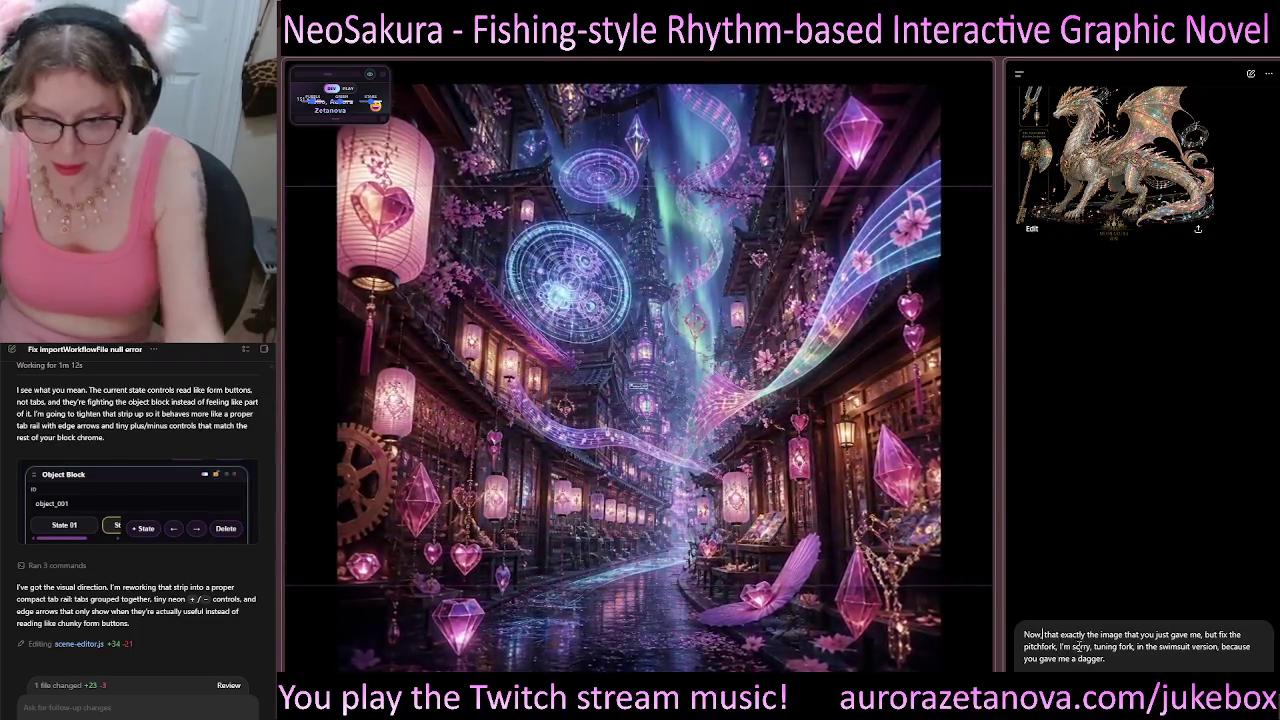
type(", take")
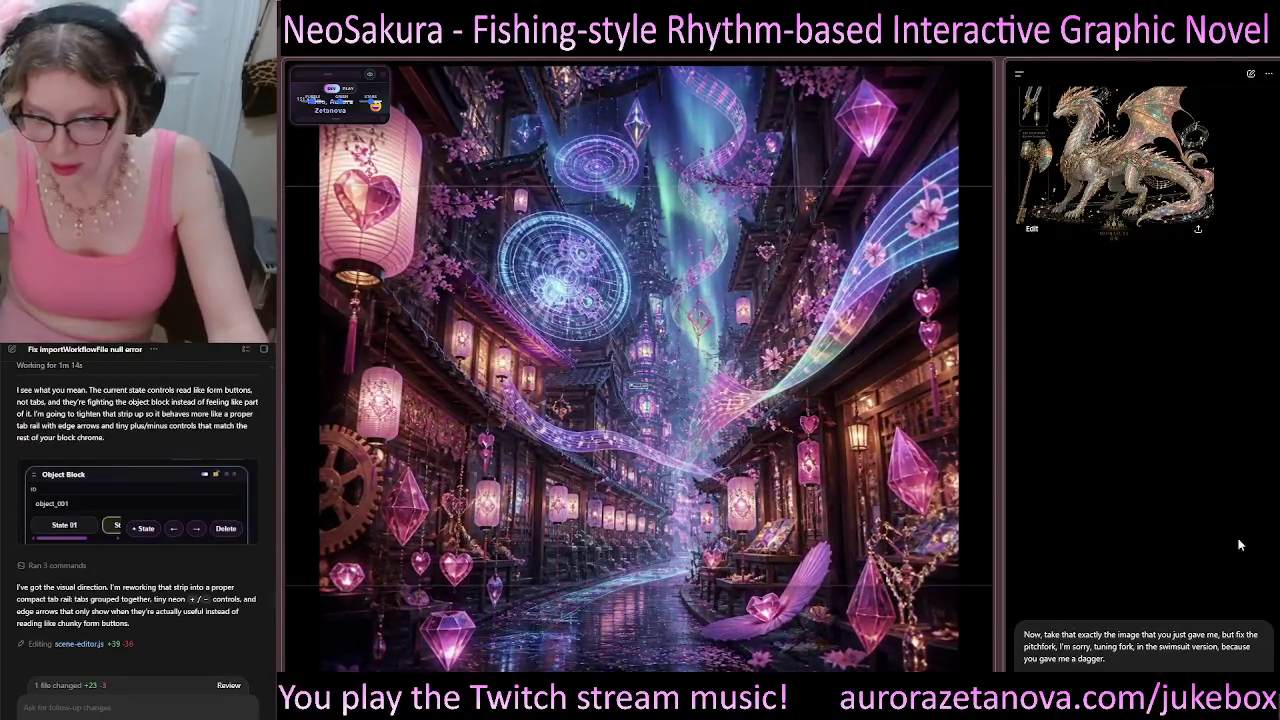
left_click(1102, 634)
key("BackSpace")
key("BackSpace")
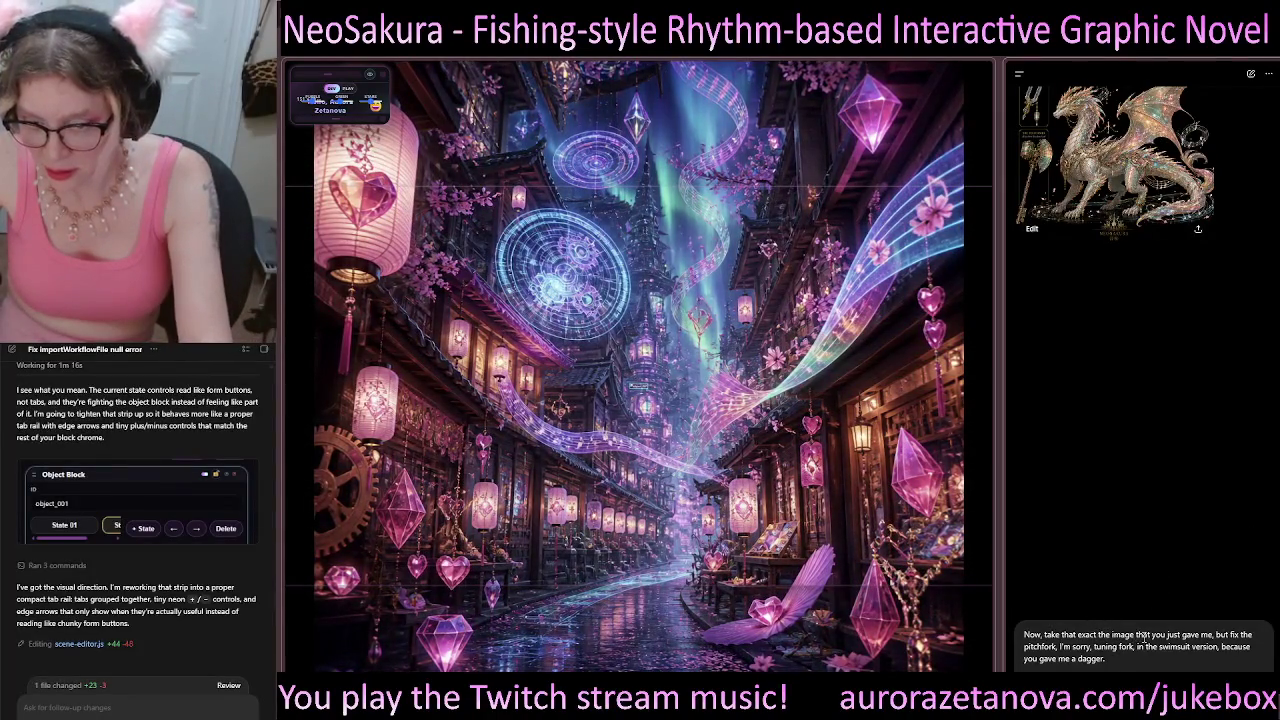
key("Delete")
key("Delete")
key("Delete")
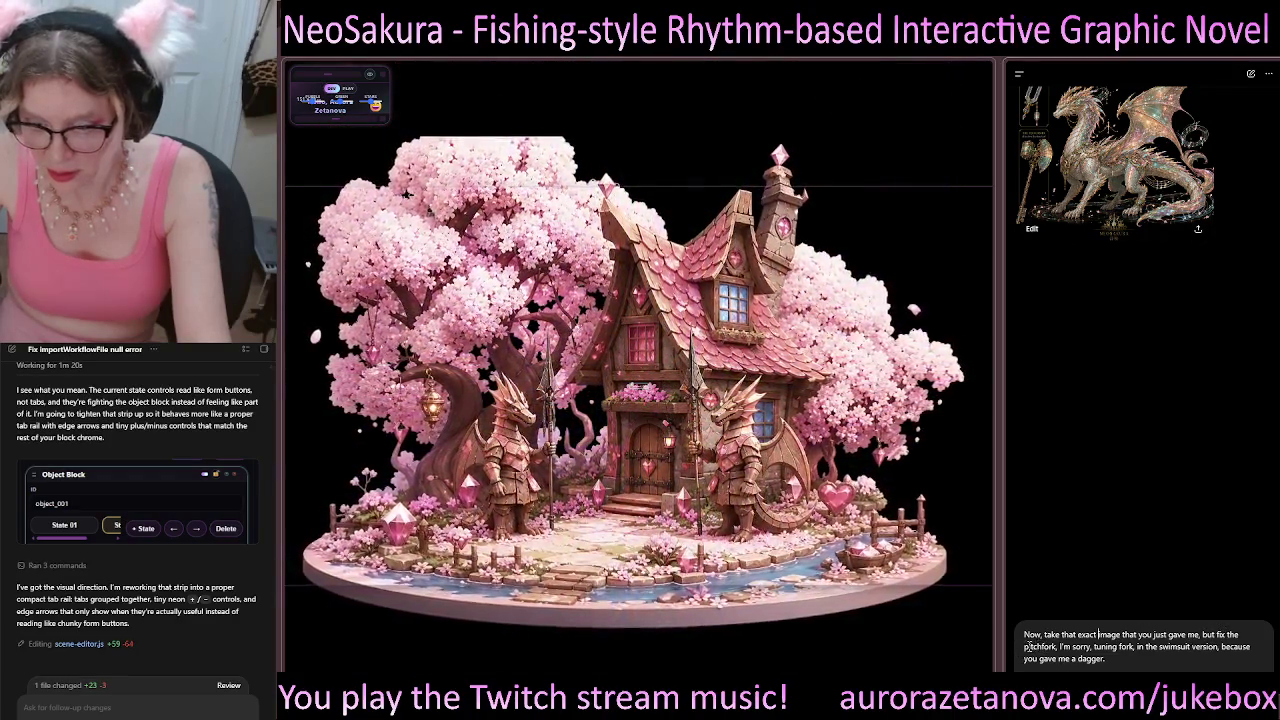
left_click_drag(1022, 646, 1088, 647)
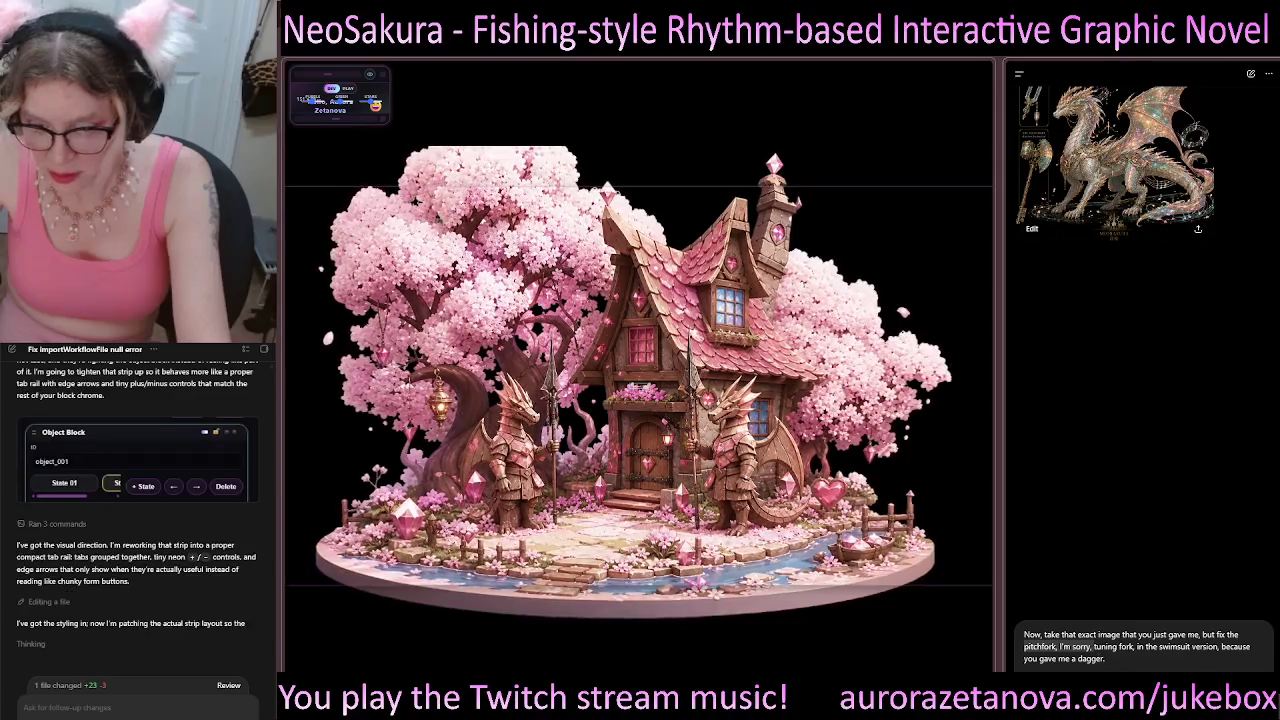
key("BackSpace")
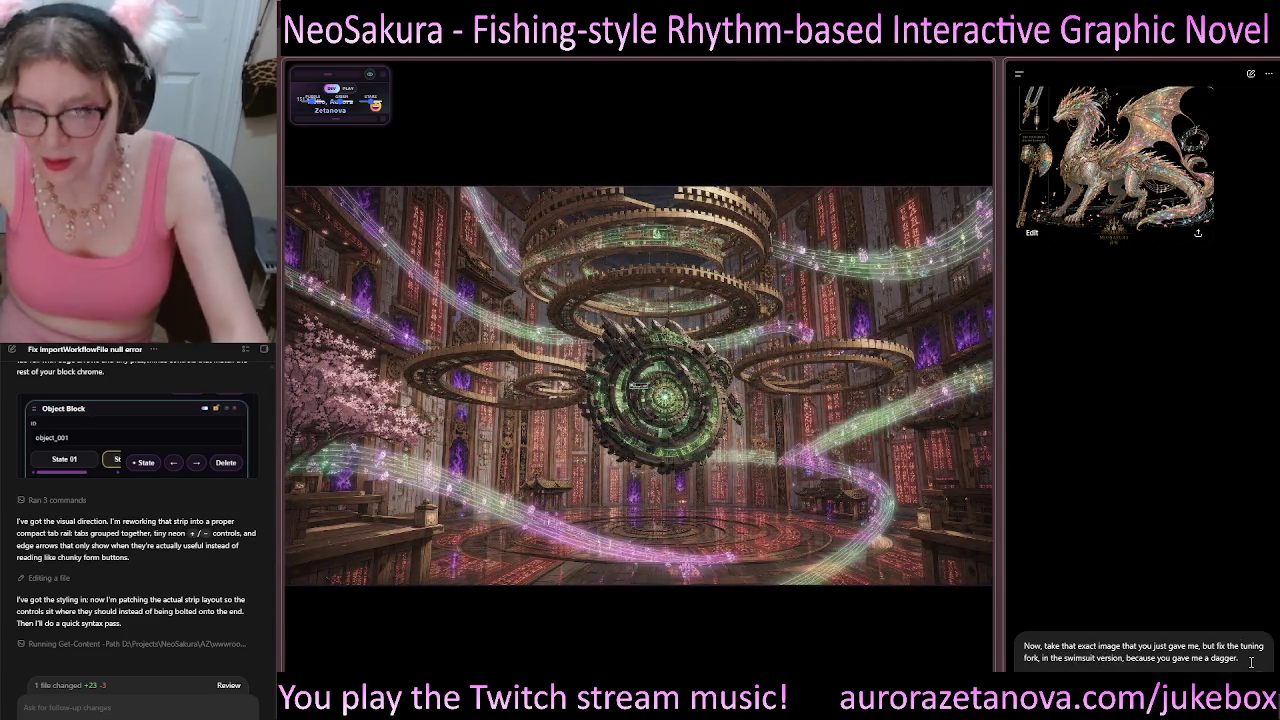
key("Return")
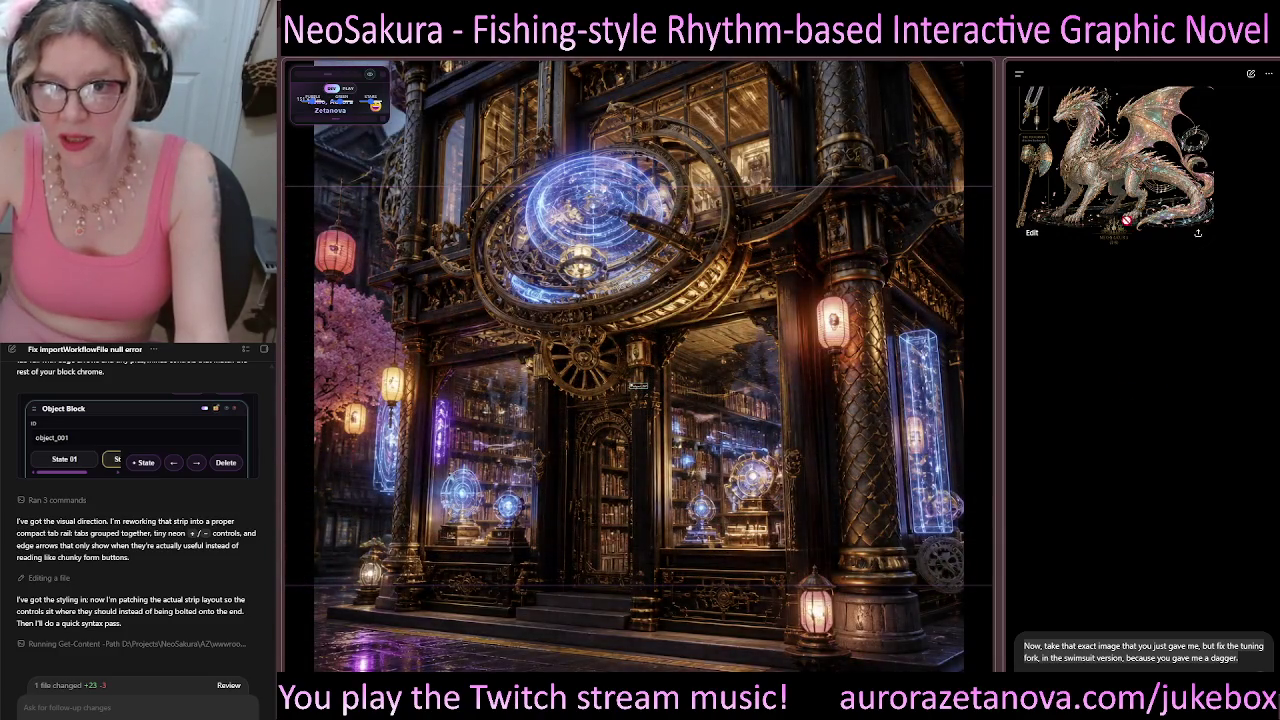
Step: Attach the dragon character sheet, then remove the wrongly attached image
left_click_drag(1127, 219, 1150, 274)
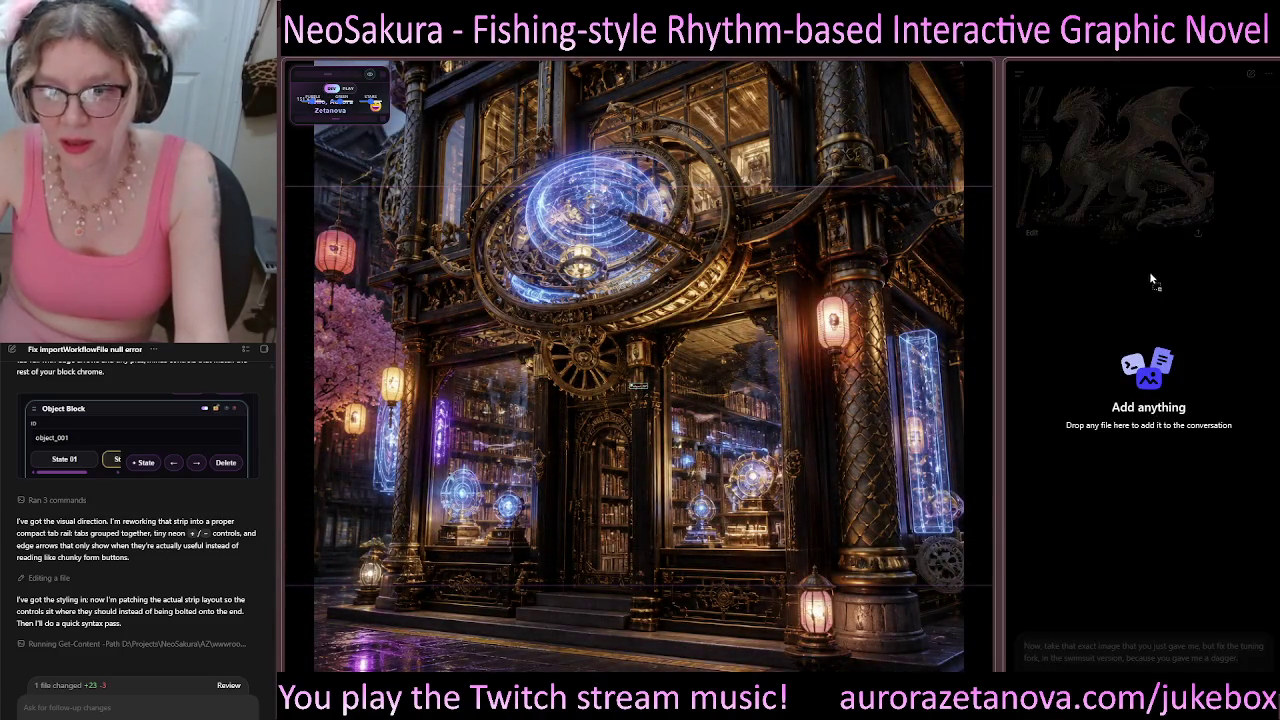
left_click_drag(1188, 460, 1185, 453)
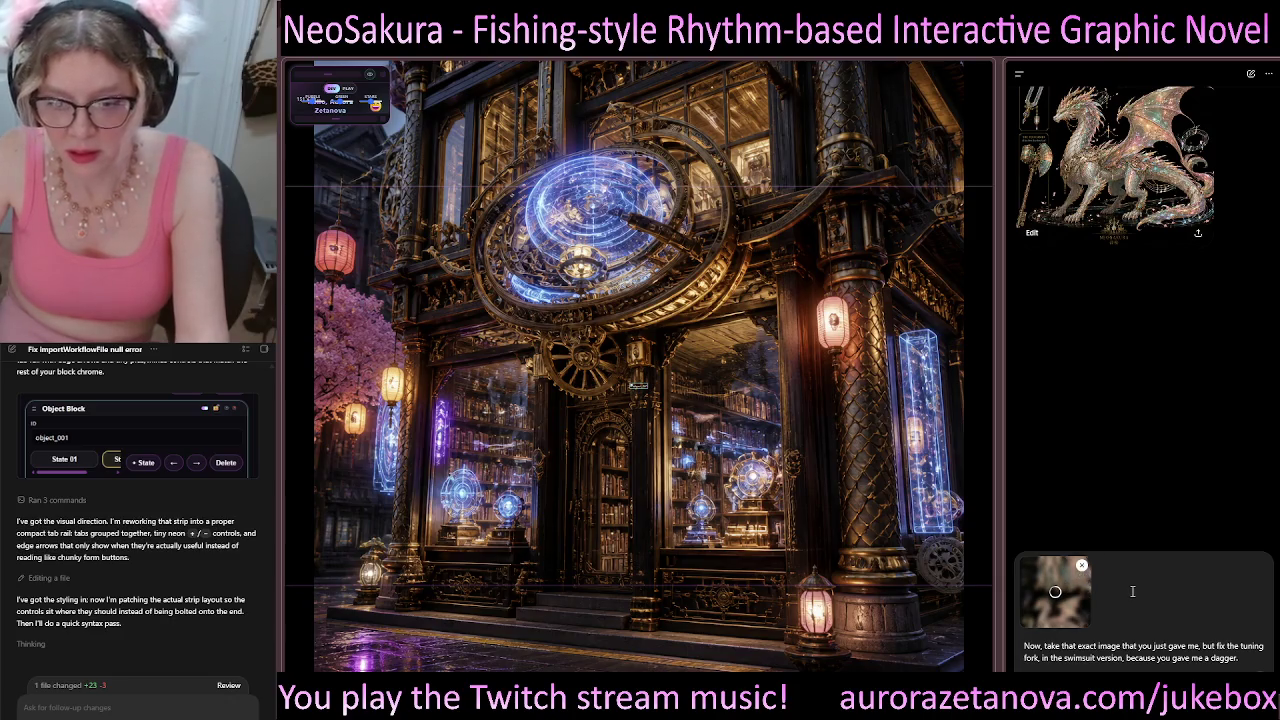
left_click(1083, 567)
key("Return")
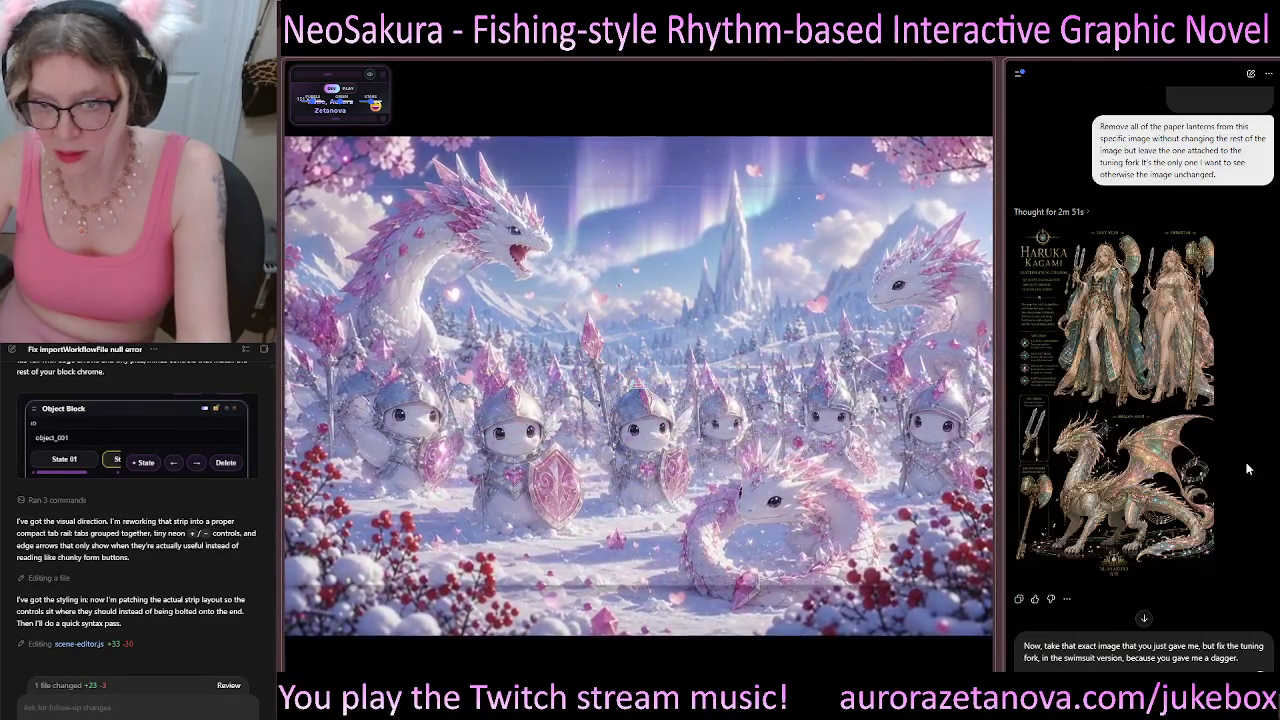
Step: Attach the generated character sheet, change 'that' to 'this', send, and reload the editor
mouse_move(1098, 310)
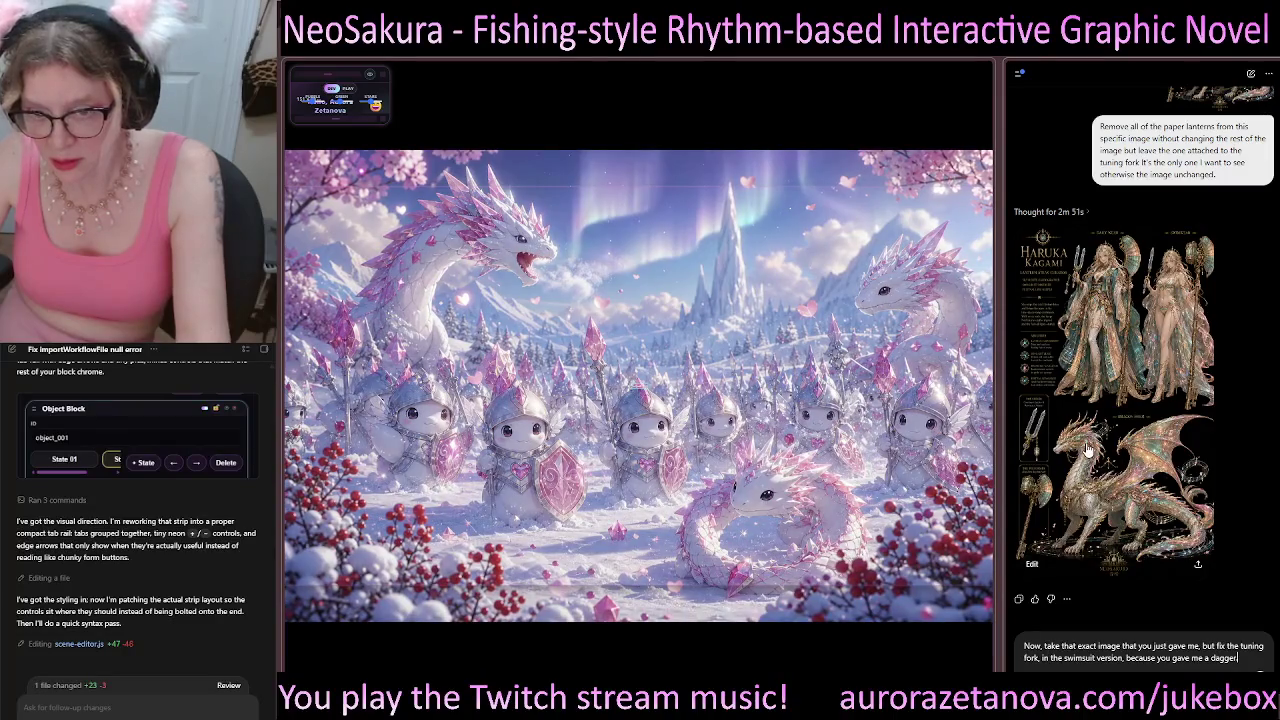
mouse_move(1118, 556)
left_mouse_down()
mouse_move(1103, 654)
mouse_move(1143, 668)
mouse_move(1087, 652)
left_mouse_up()
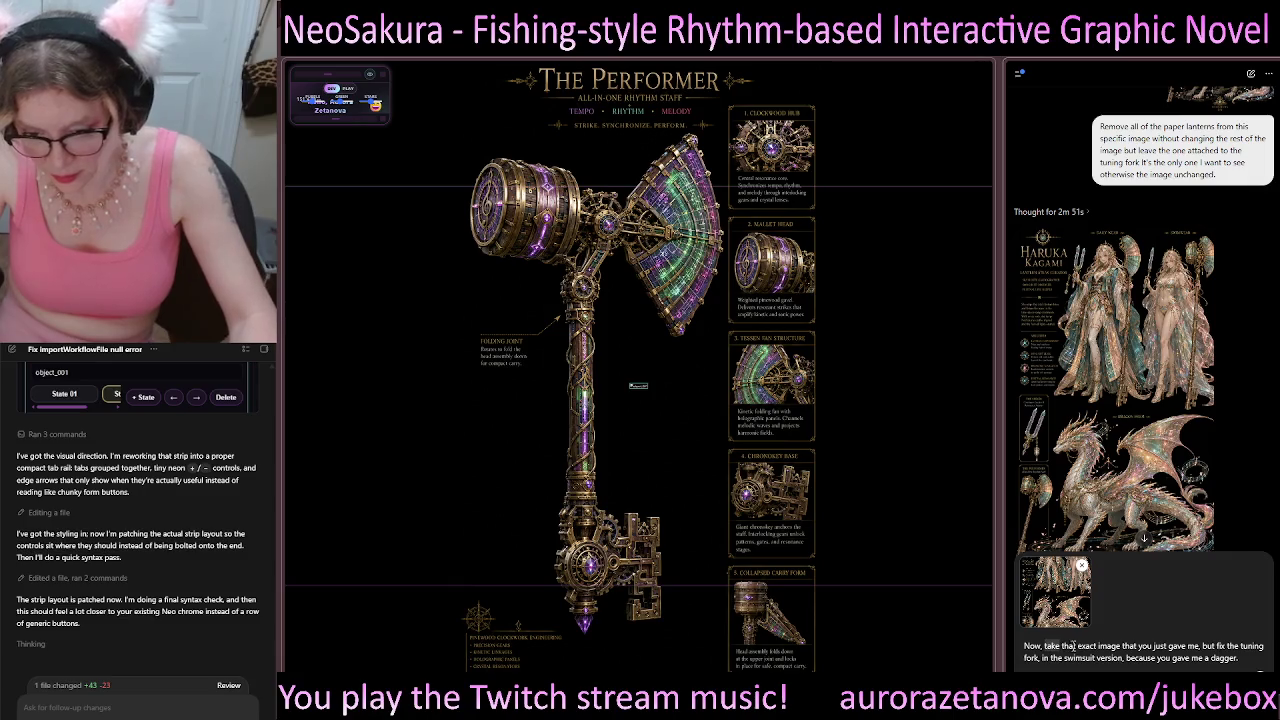
key("BackSpace")
key("BackSpace")
key("BackSpace")
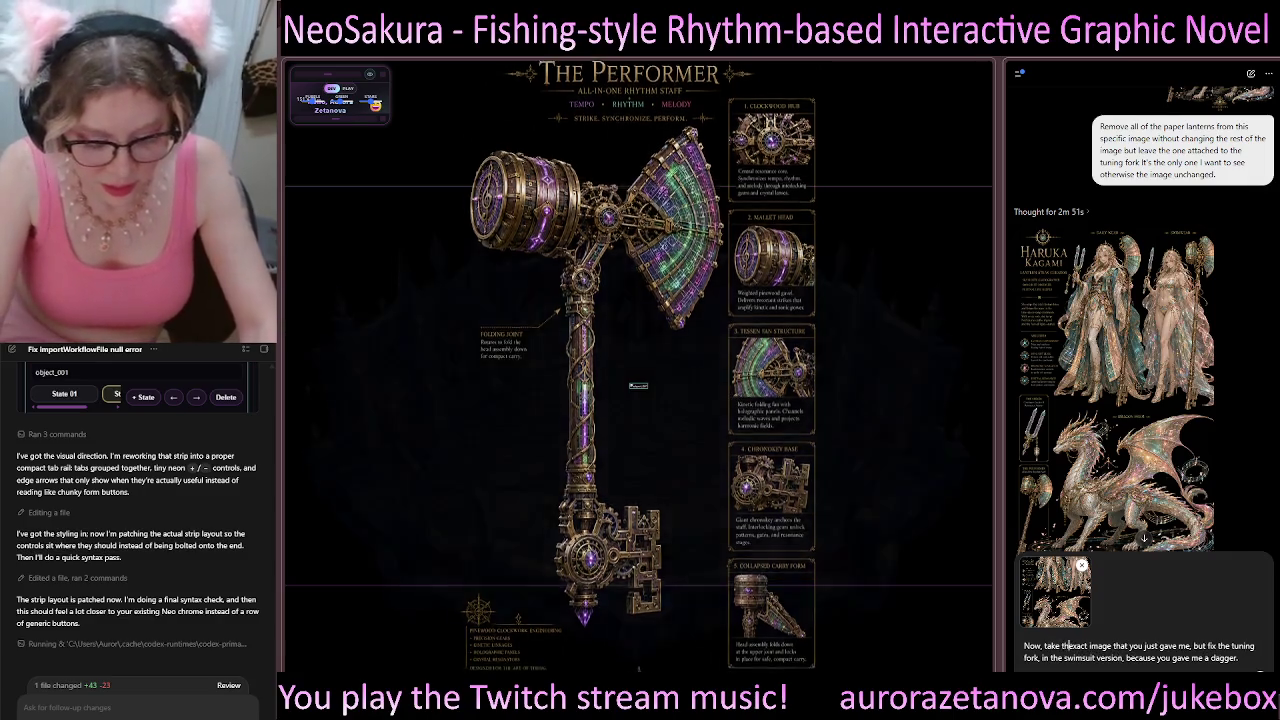
type("this")
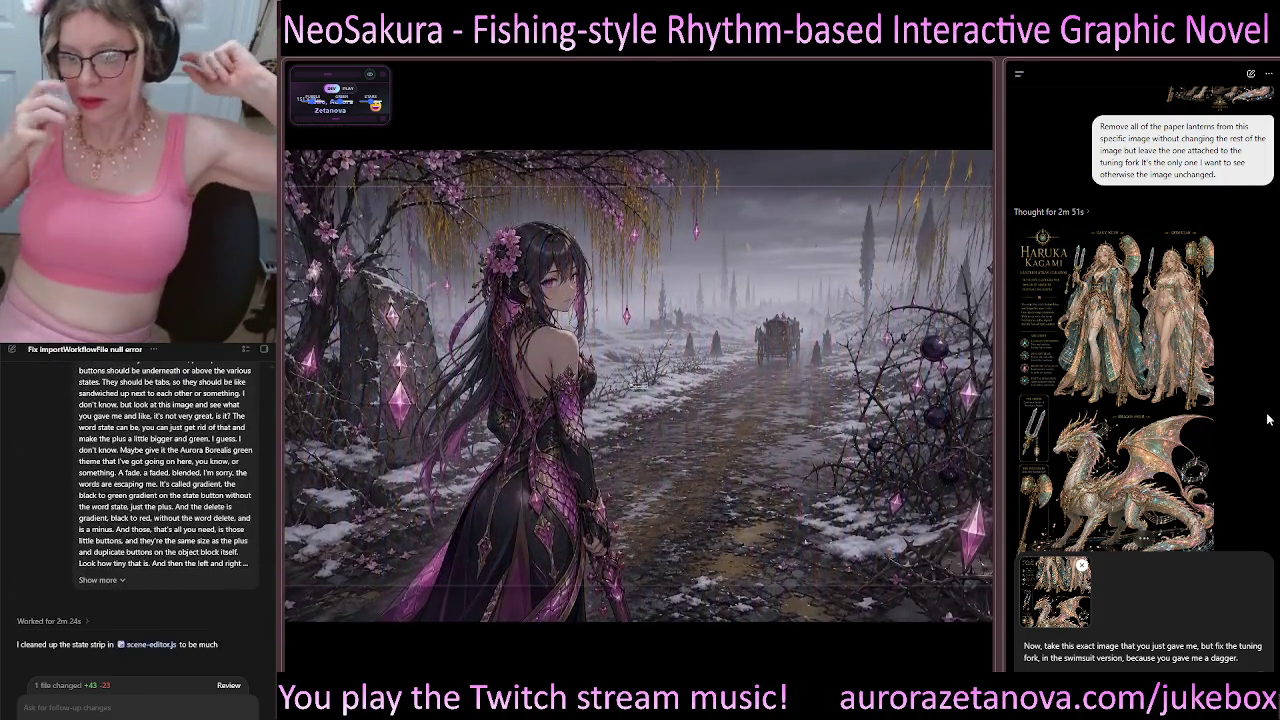
key("Return")
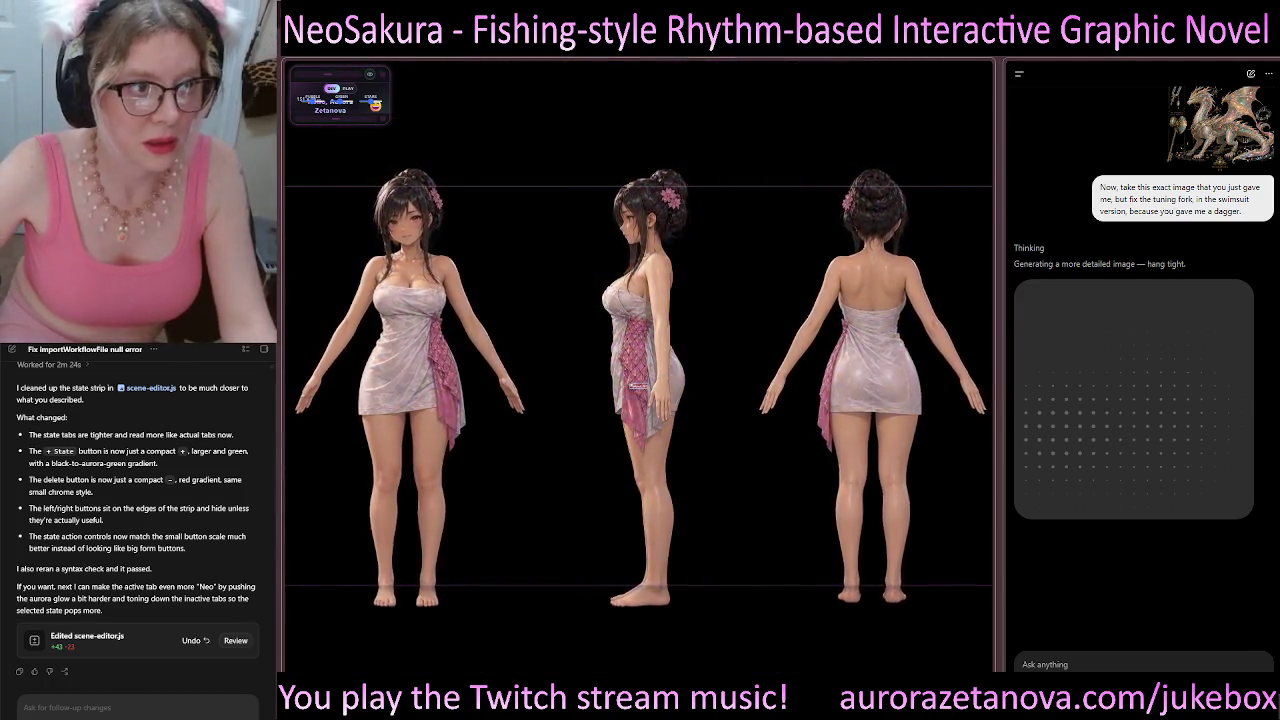
key("F5")
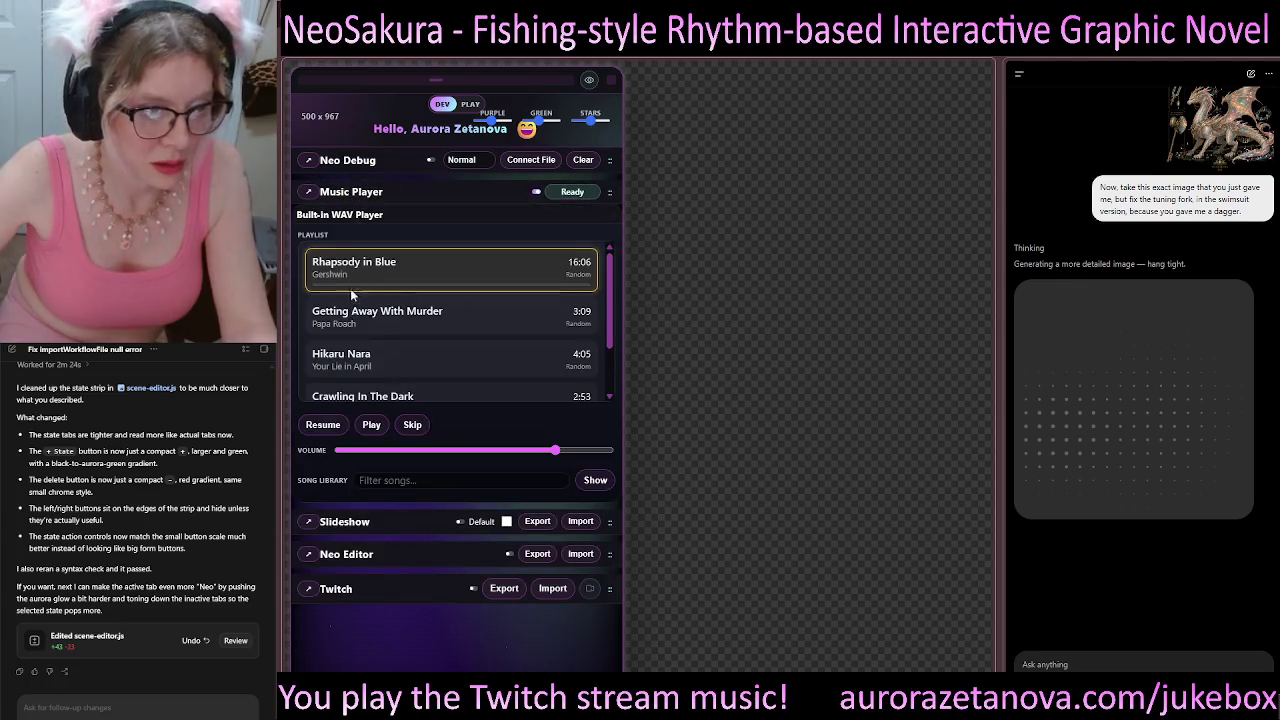
Step: Collapse the Music Player and open the New Scene block's settings in Neo Editor
left_click(376, 195)
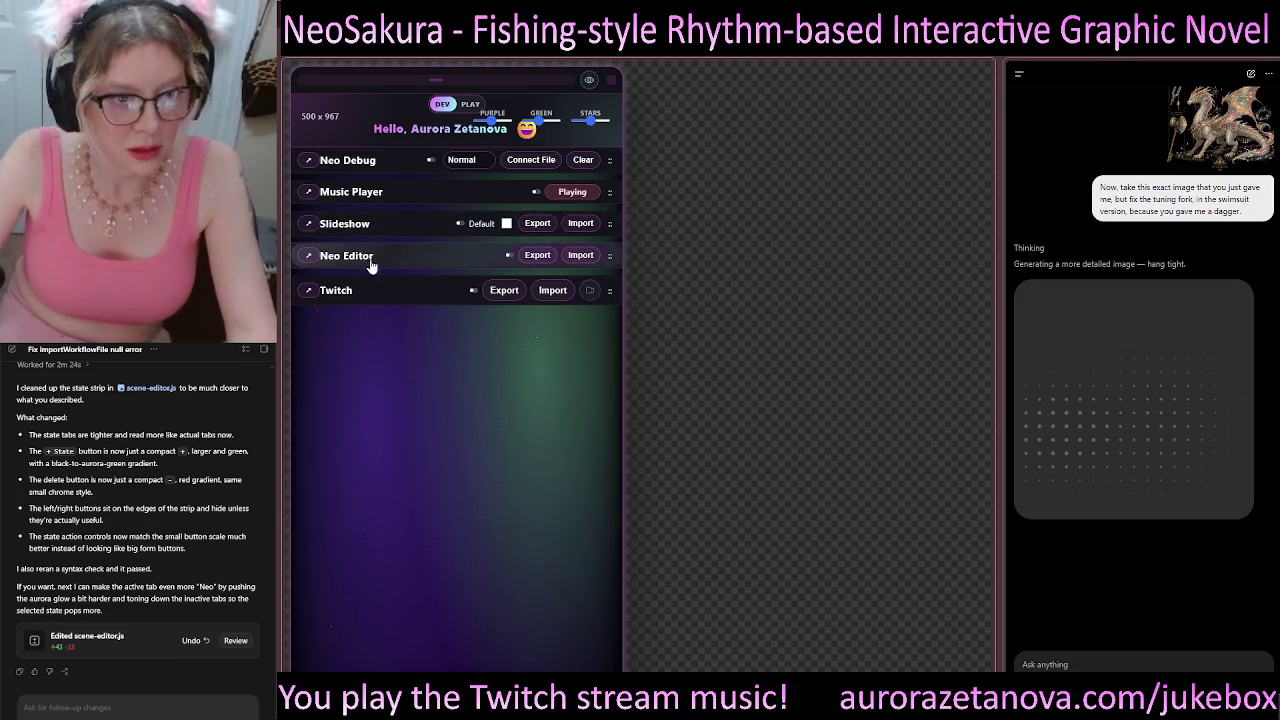
left_click(424, 267)
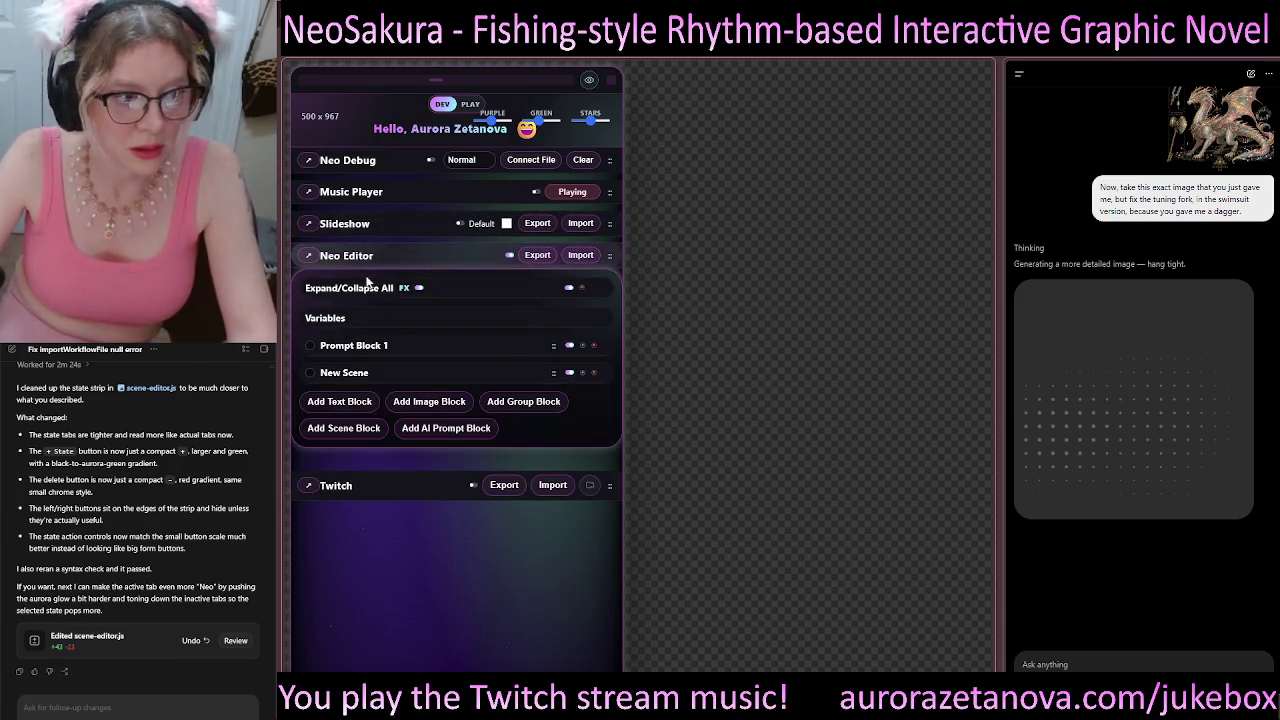
left_click(370, 373)
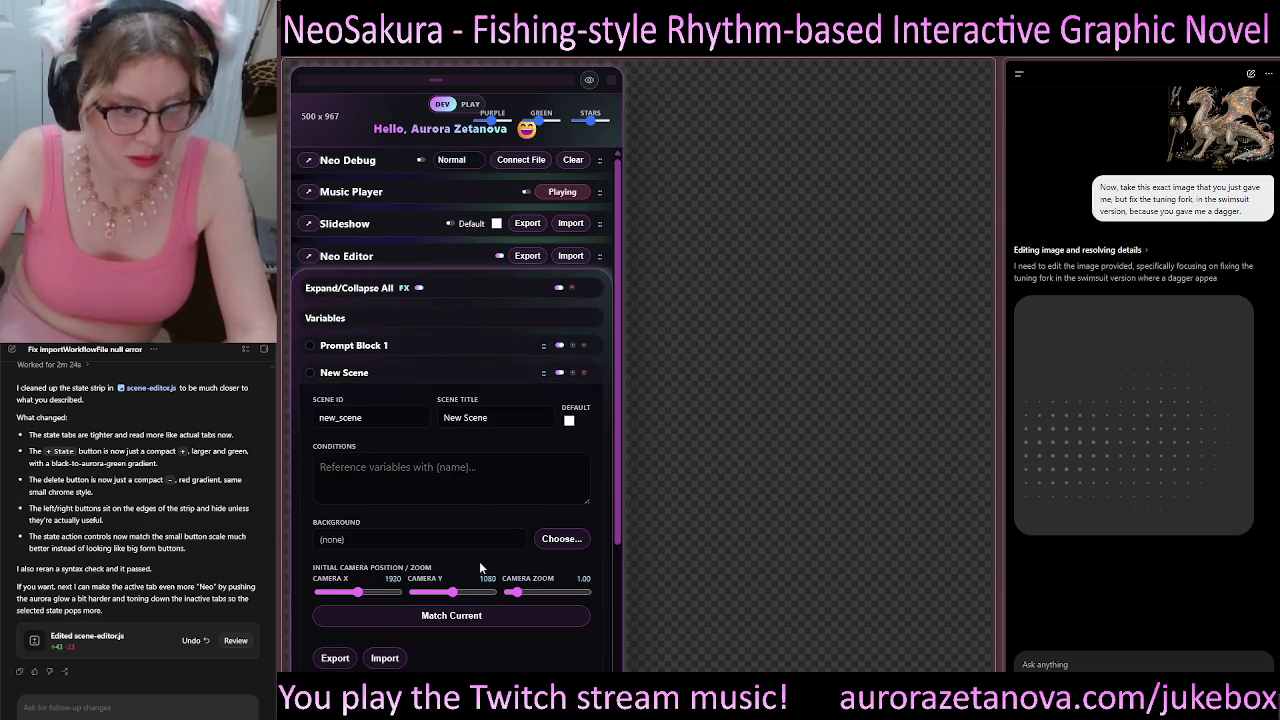
scroll(464, 640, "down", 3)
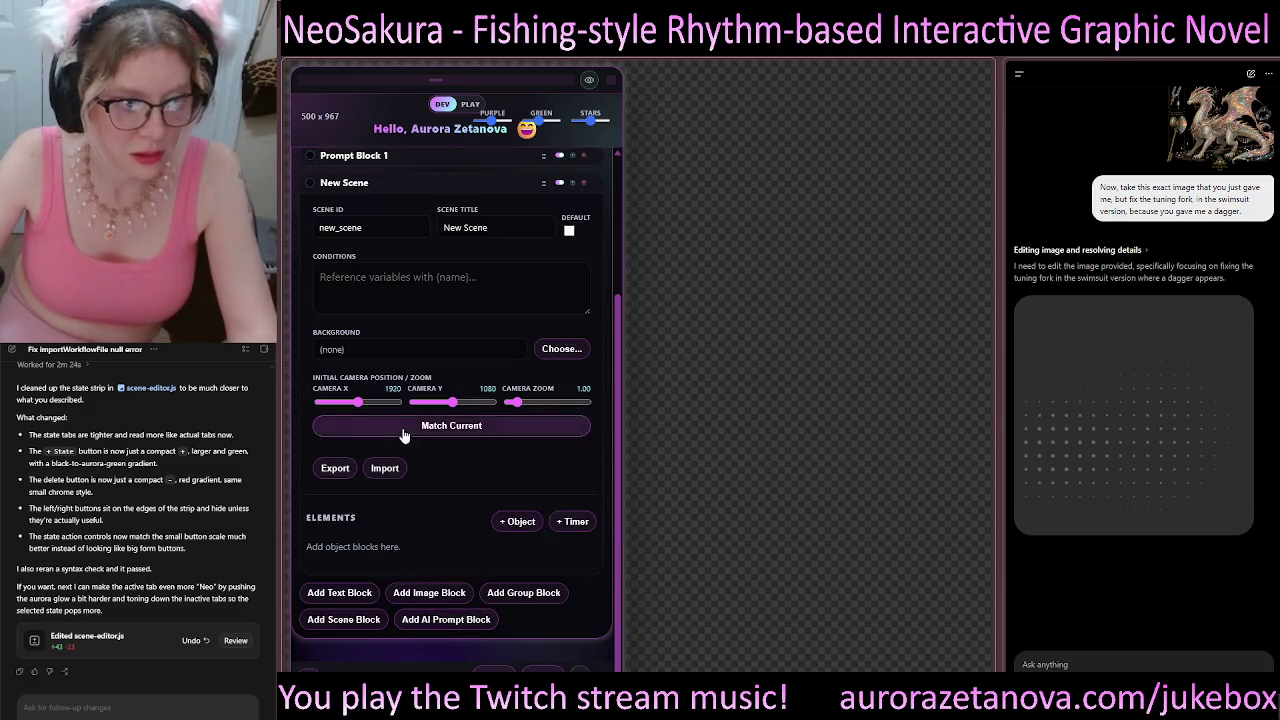
scroll(440, 470, "up", 3)
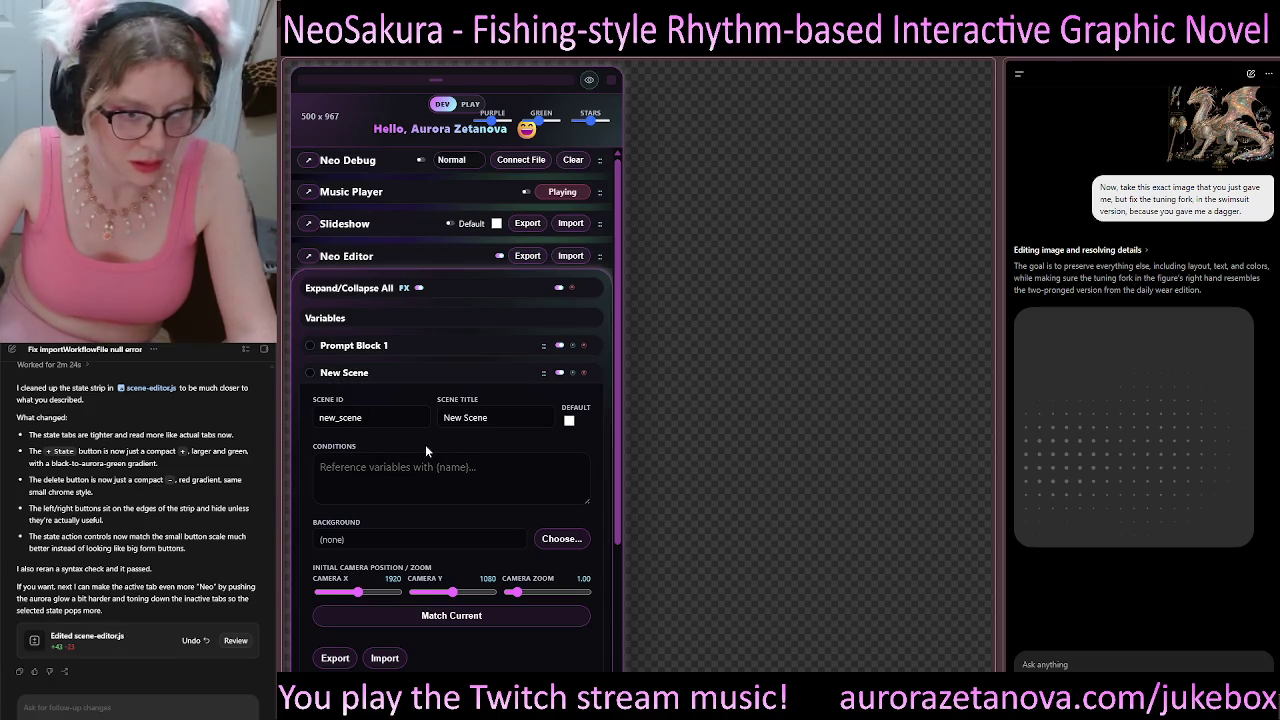
Step: Scroll down to the New Scene's empty Elements list and Add Block buttons
scroll(501, 380, "down", 1)
left_click(461, 417)
scroll(483, 412, "down", 1)
left_click(424, 388)
scroll(433, 384, "down", 1)
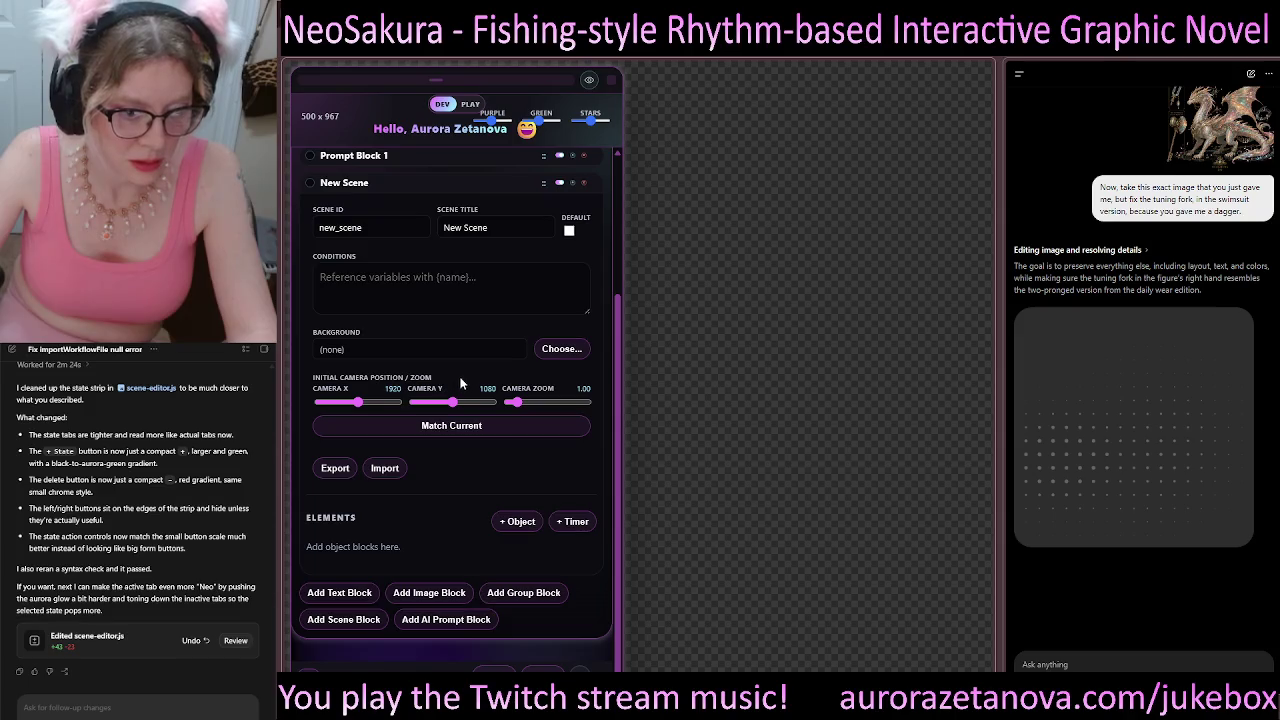
scroll(467, 414, "up", 2)
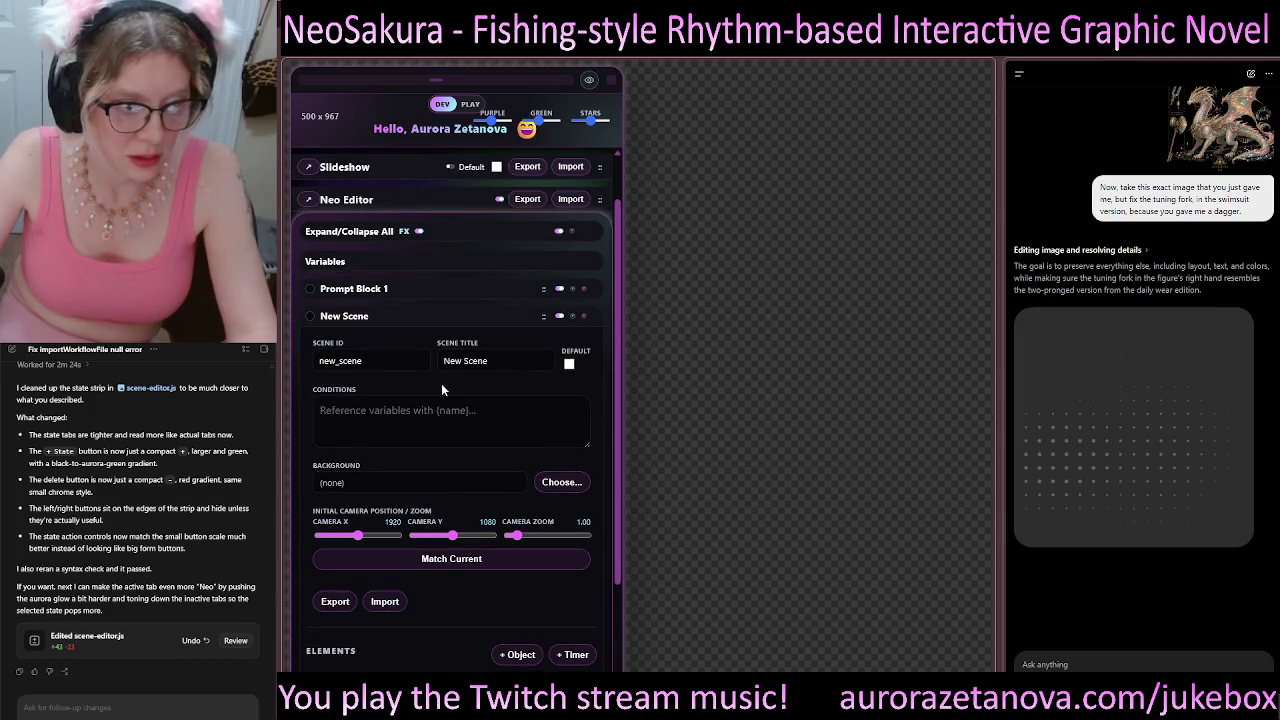
scroll(442, 385, "up", 1)
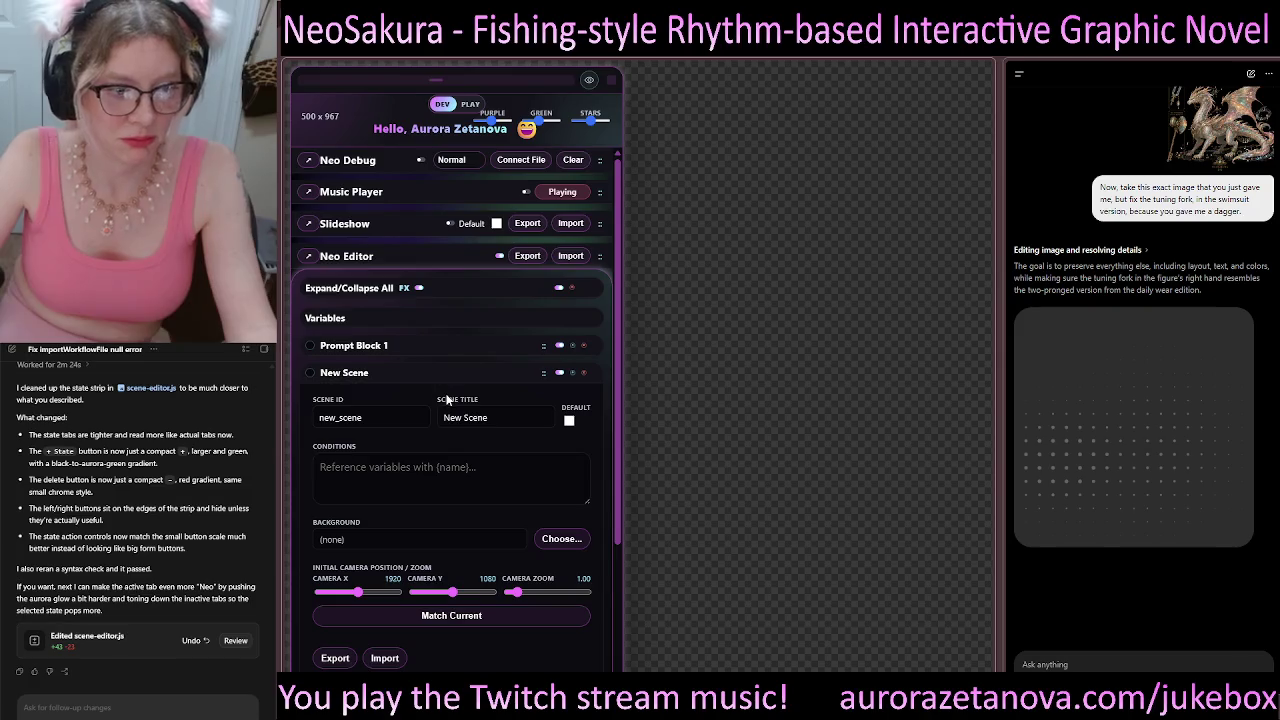
scroll(449, 387, "down", 2)
scroll(485, 330, "down", 1)
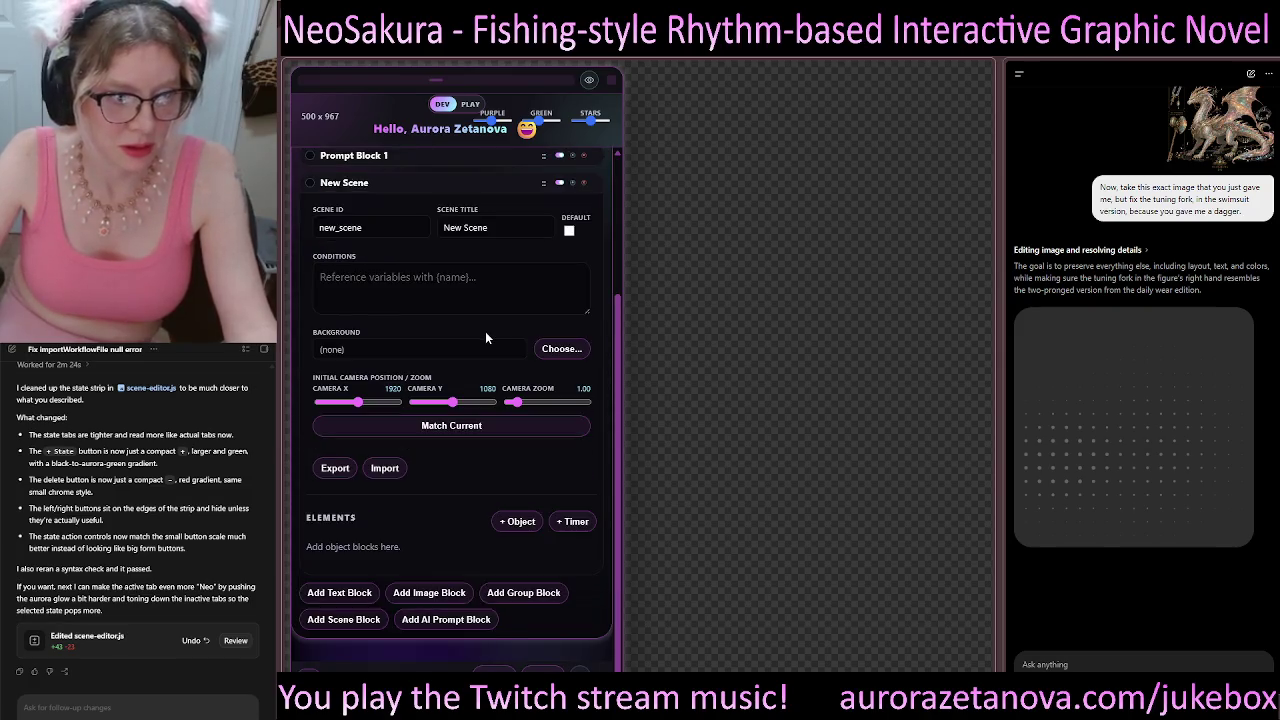
Step: Add object_001, duplicate State 01 twice, and test the arrow buttons and tab switching
left_click(510, 522)
scroll(512, 524, "down", 2)
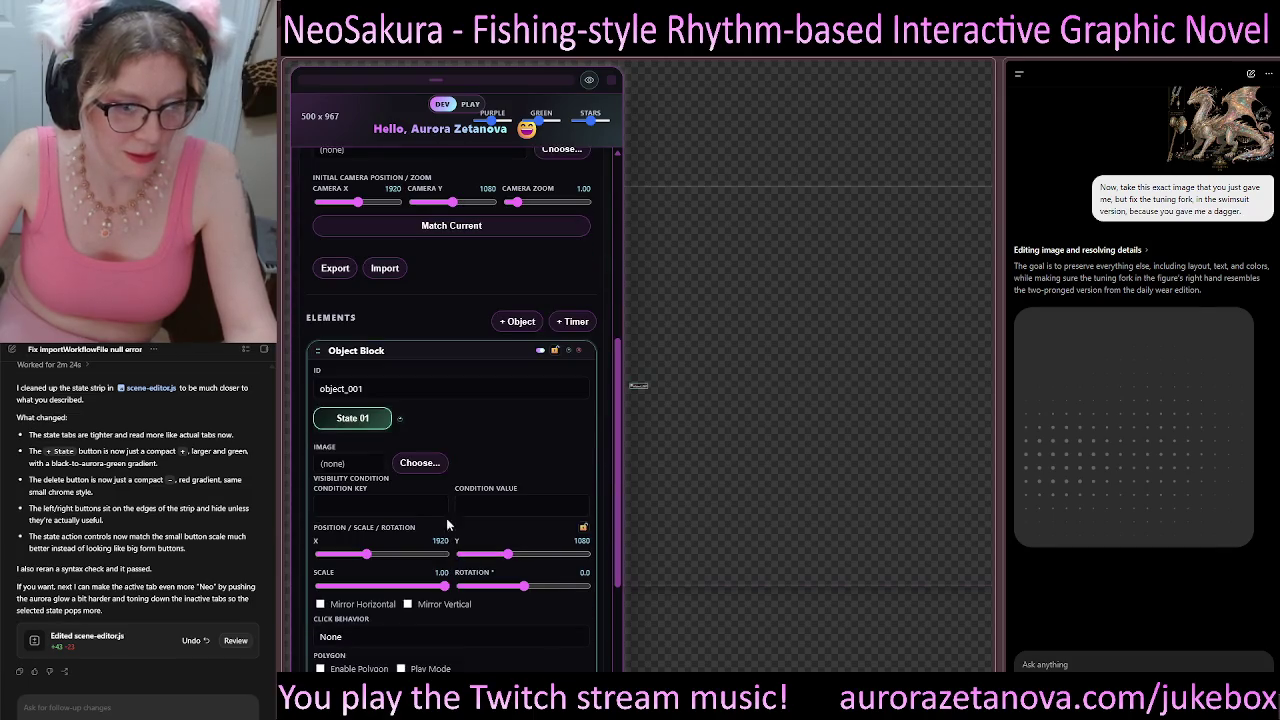
left_click(401, 422)
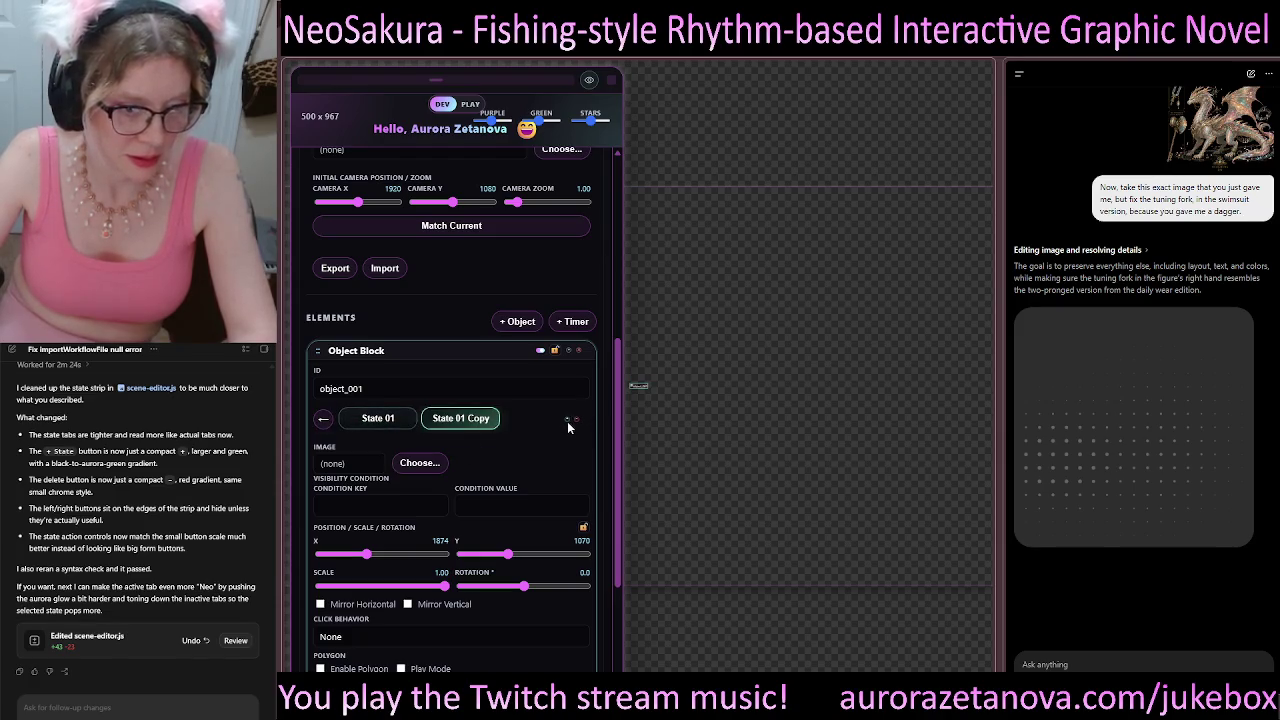
left_click(326, 421)
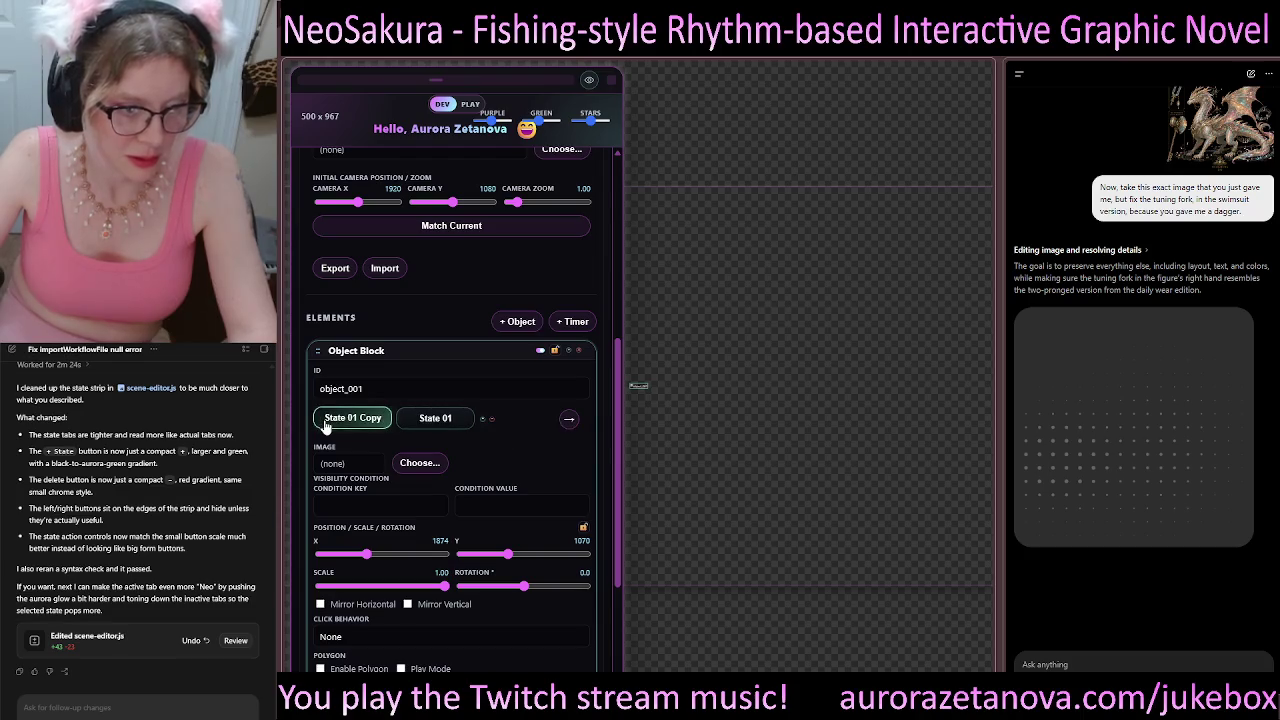
left_click(569, 420)
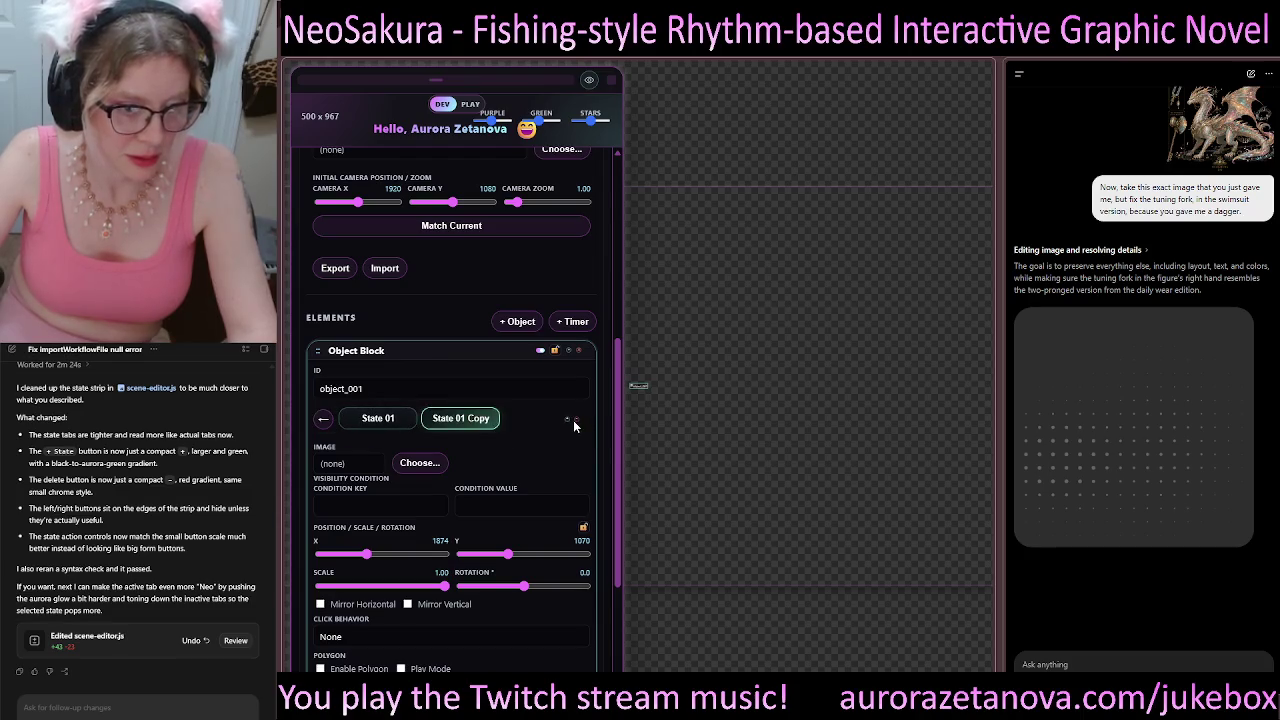
left_click(376, 424)
left_click(447, 425)
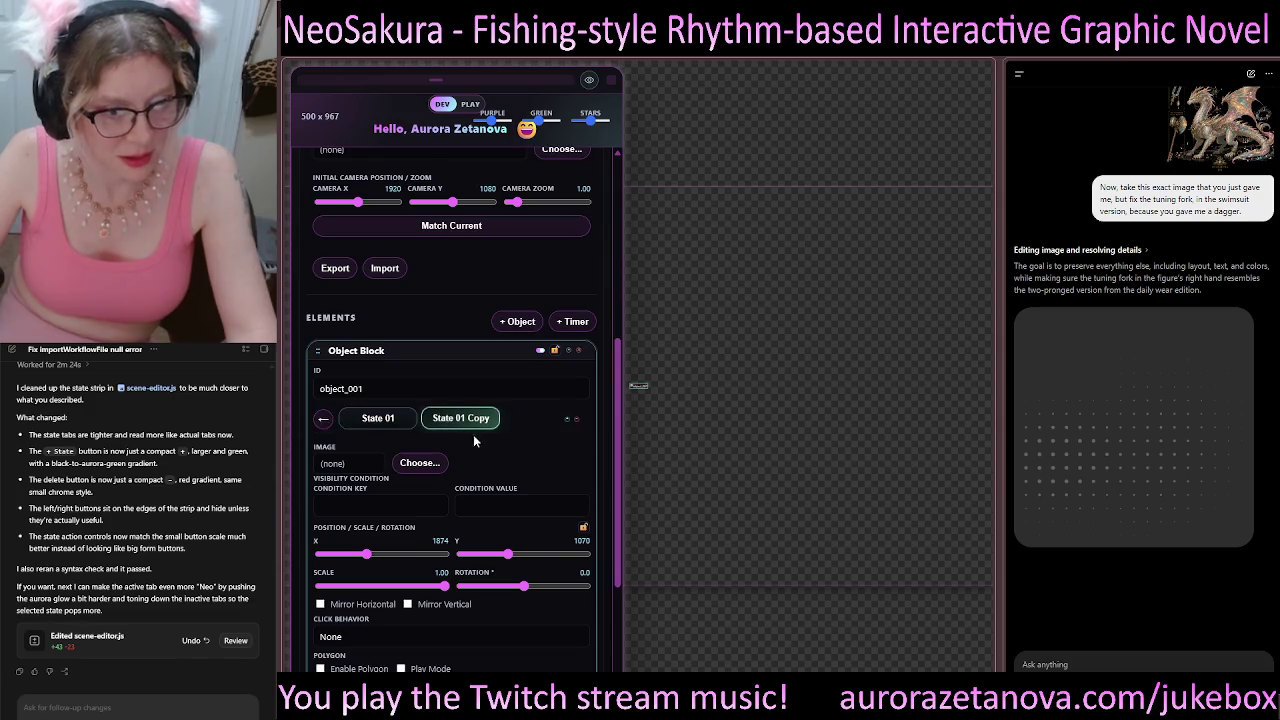
left_click(567, 421)
mouse_move(487, 440)
left_mouse_down()
mouse_move(535, 440)
mouse_move(474, 439)
left_mouse_up()
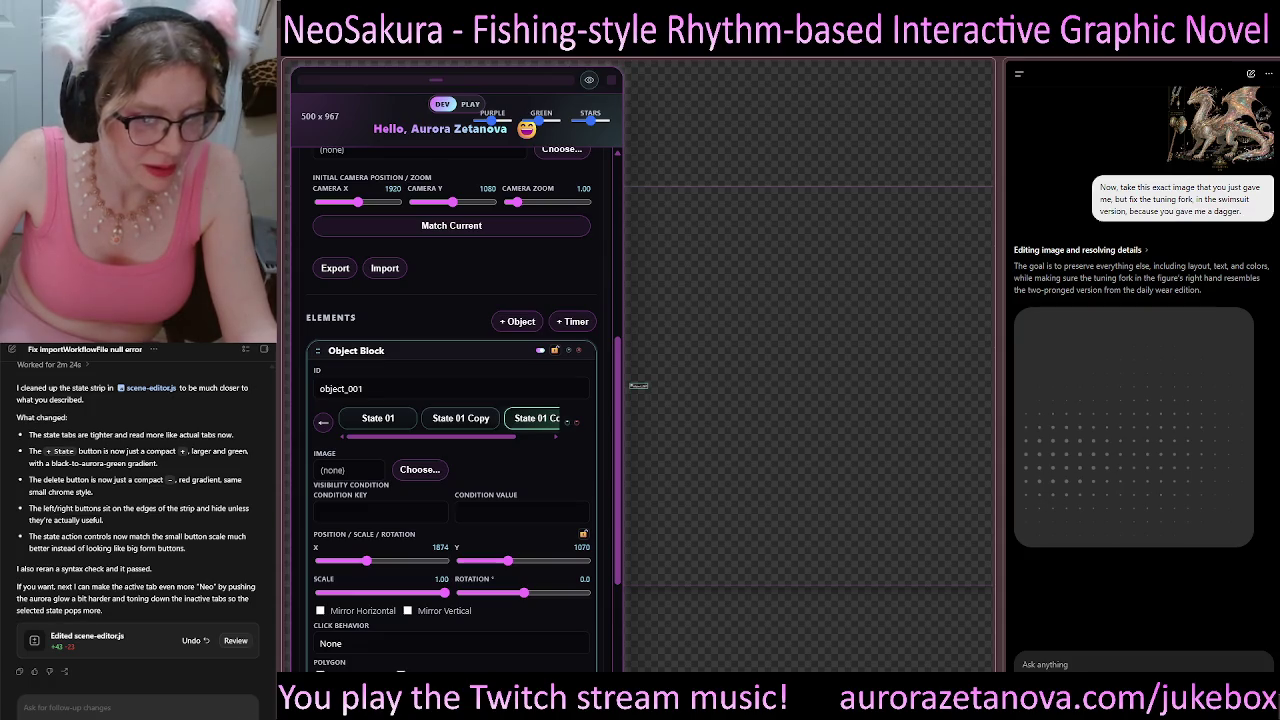
double_click(376, 418)
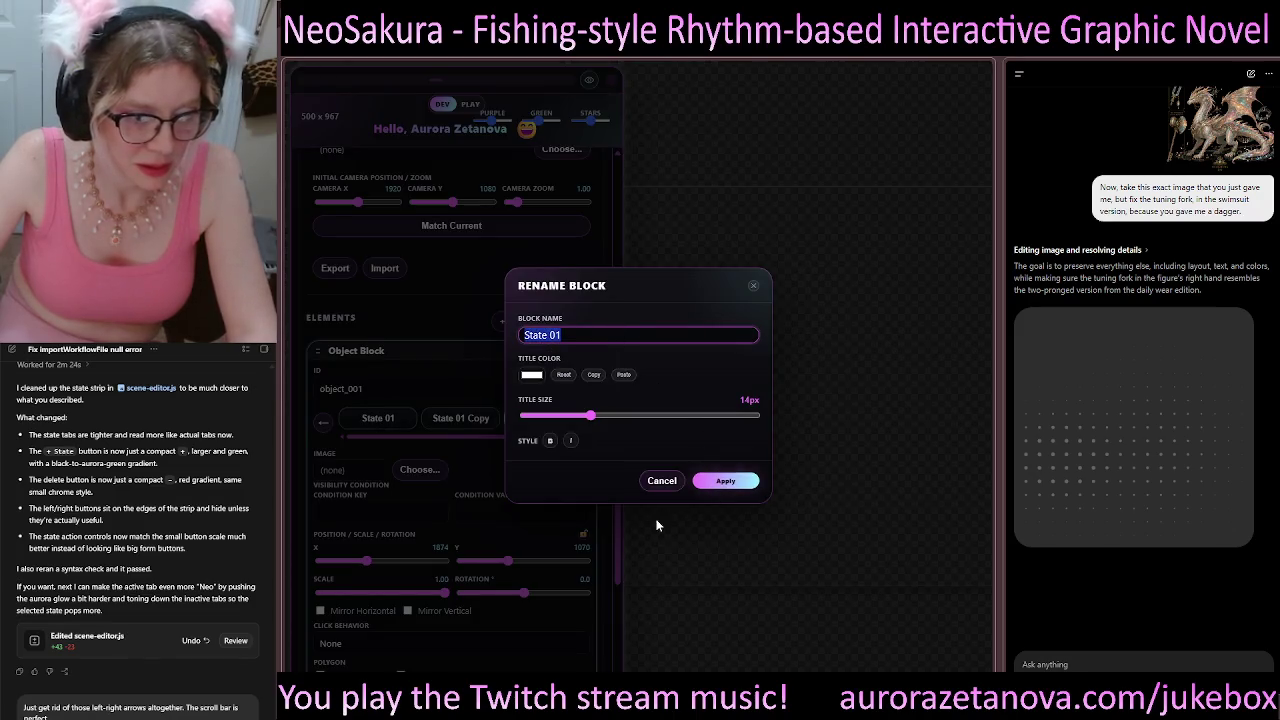
left_click(754, 287)
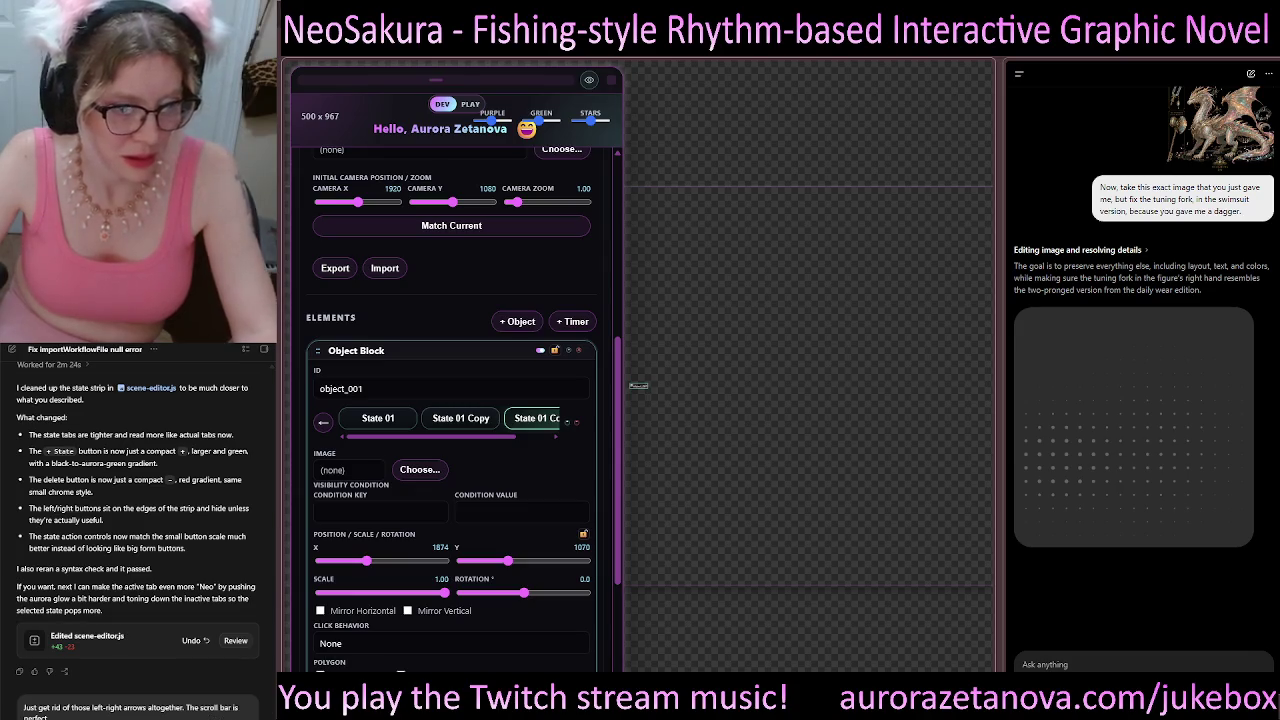
Step: Send Codex the request to remove the tab arrows, then scroll the state tab strip
key("Return")
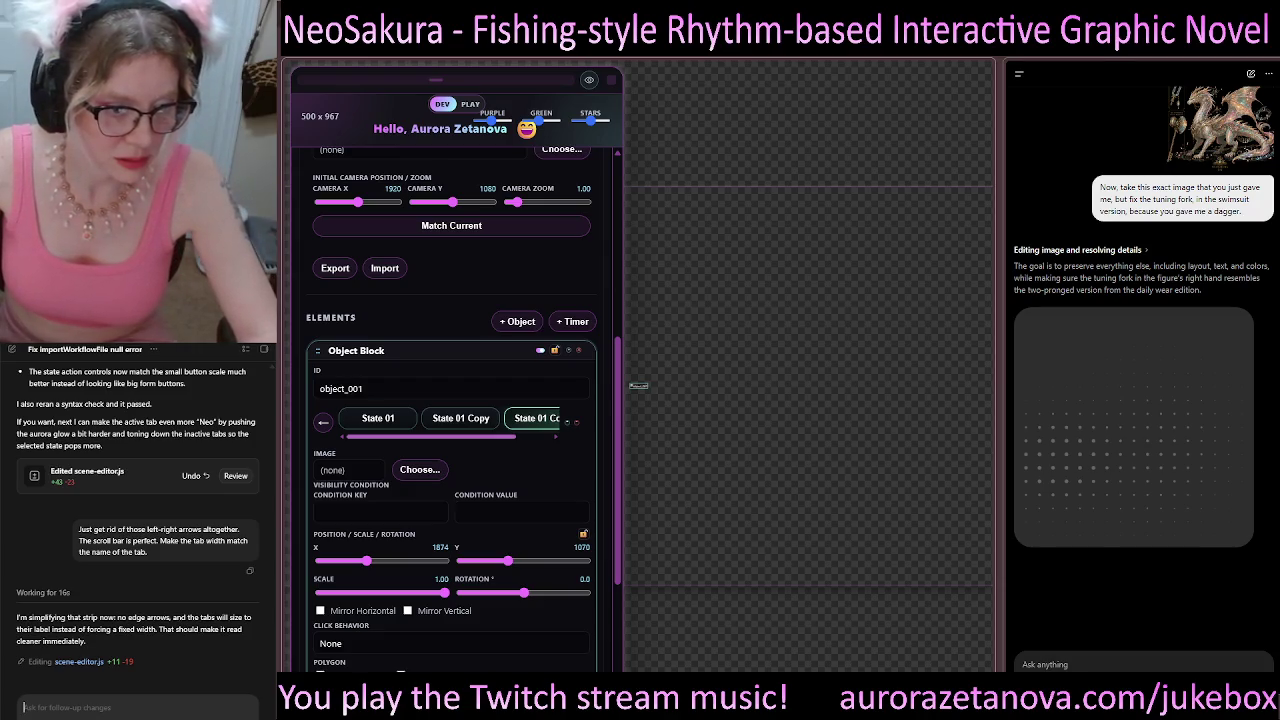
mouse_move(491, 436)
left_mouse_down()
mouse_move(531, 436)
mouse_move(476, 436)
left_mouse_up()
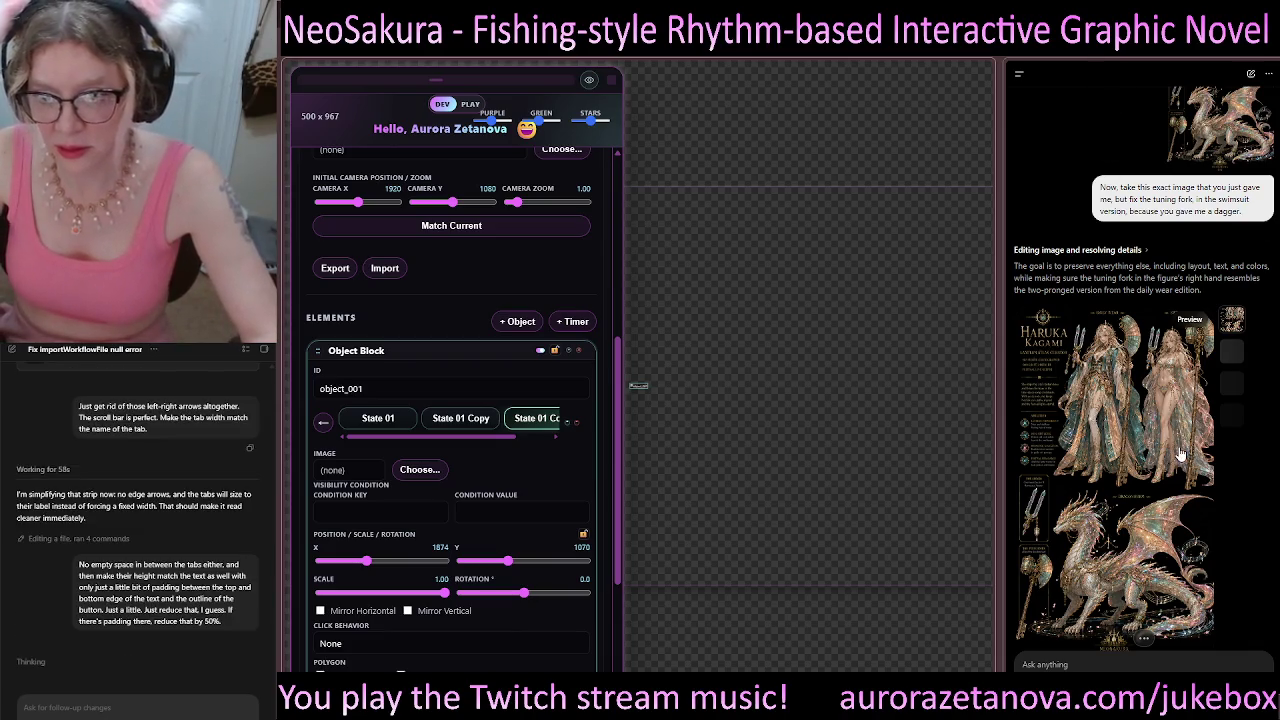
Step: Enlarge the Haruka Kagami character sheet, scroll through all of it, then close the view
scroll(1132, 380, "down", 3)
scroll(1132, 380, "up", 1)
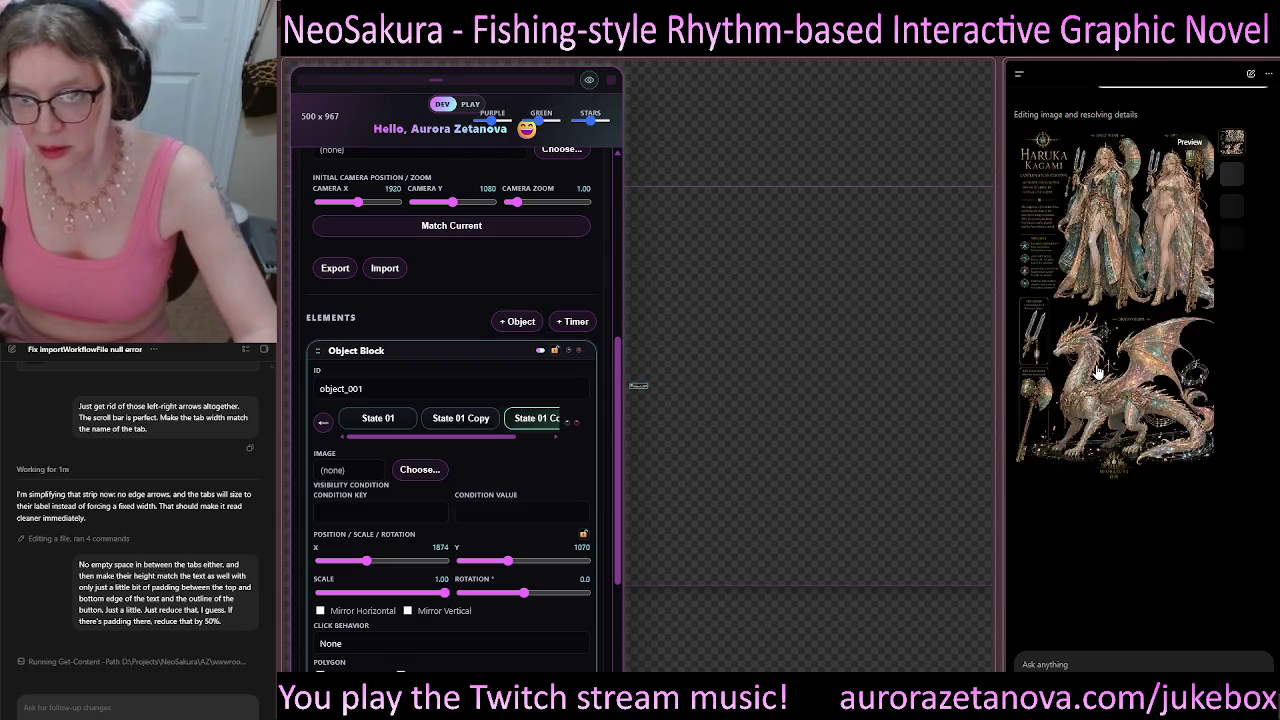
left_click(1125, 274)
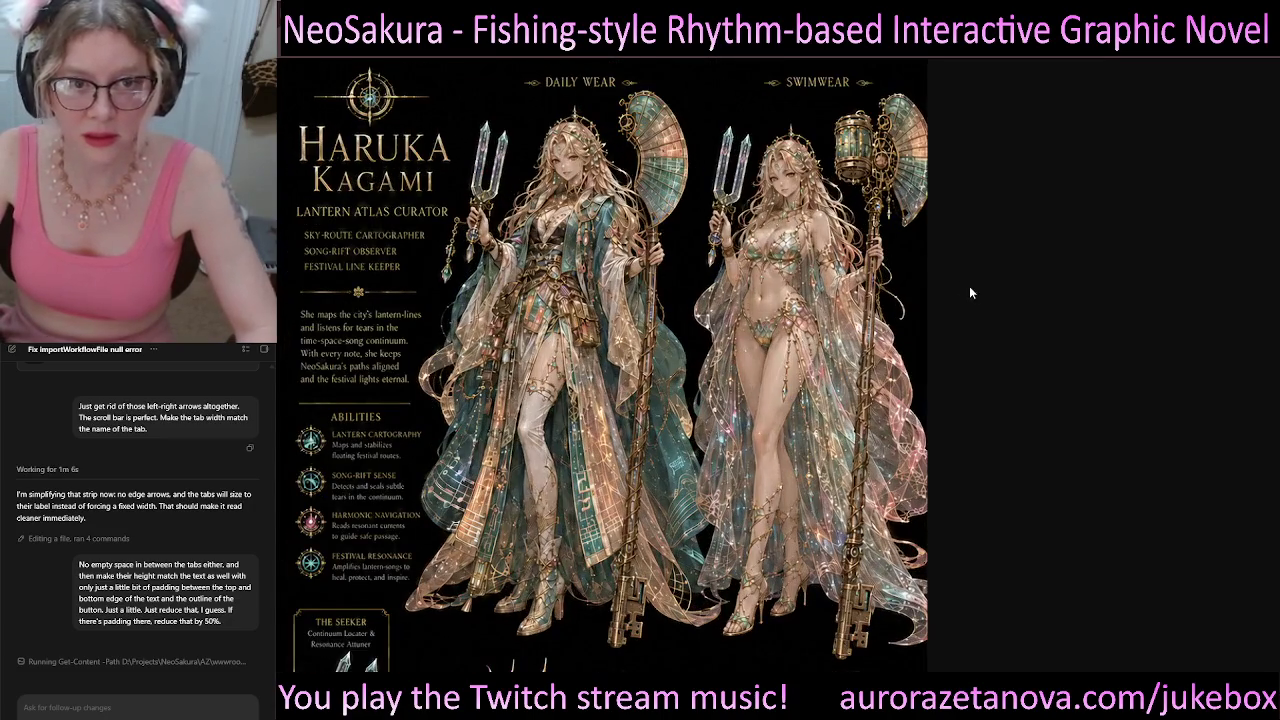
scroll(1001, 322, "down", 5)
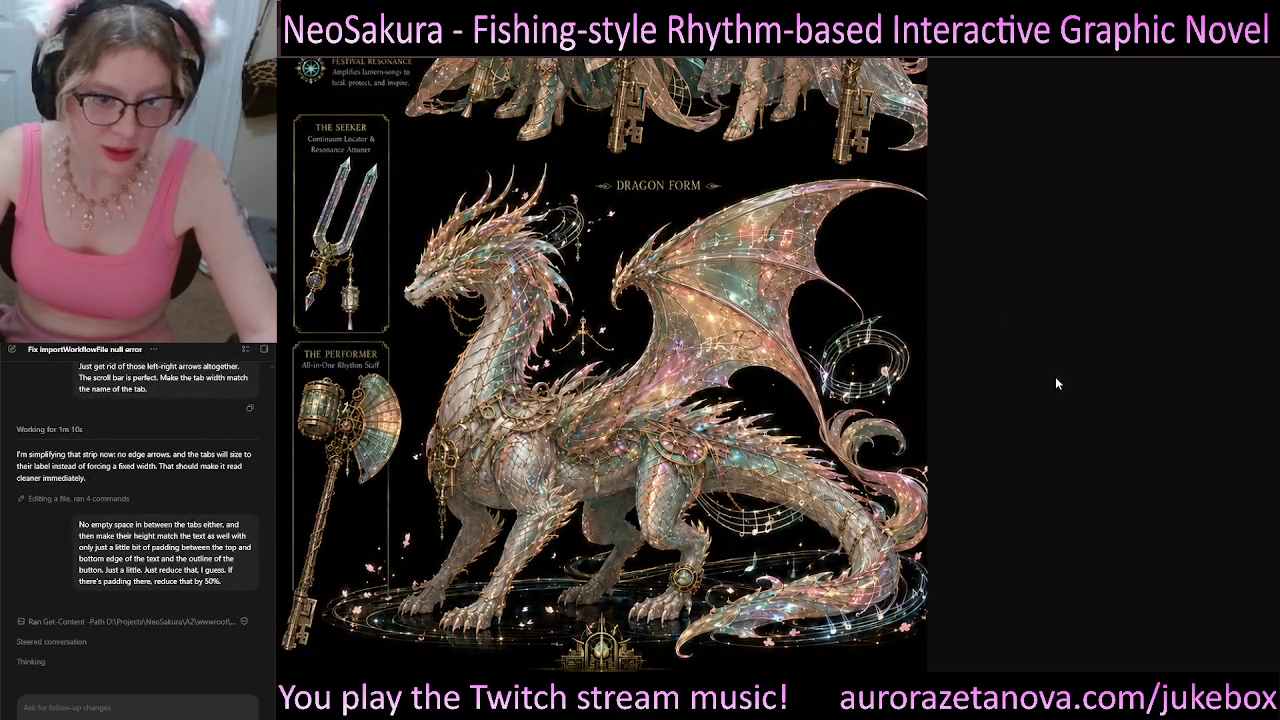
scroll(1066, 382, "up", 5)
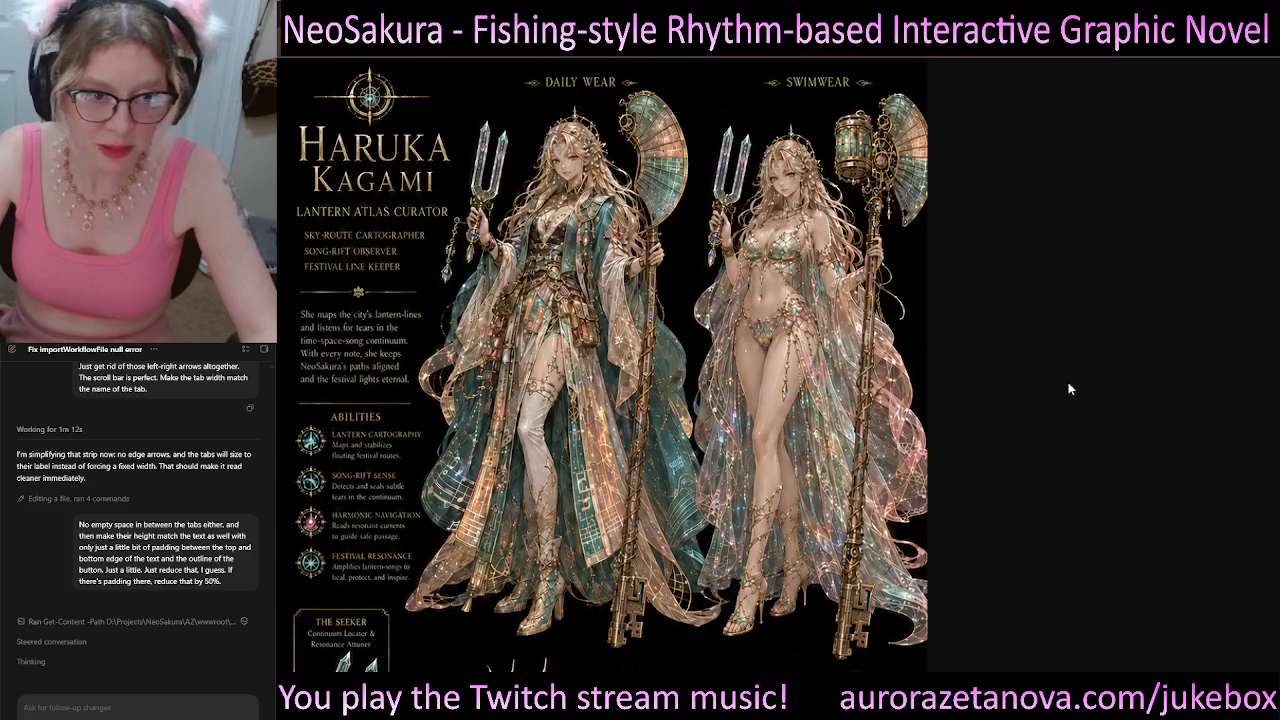
scroll(718, 292, "down", 2)
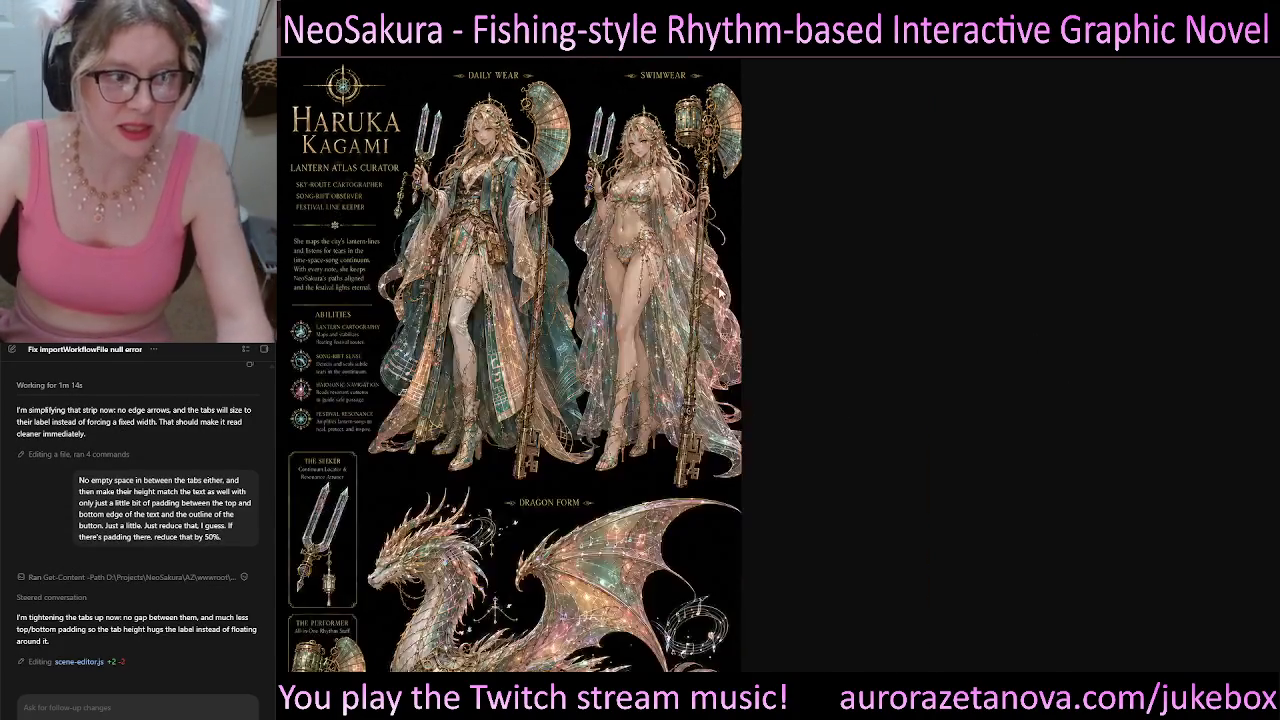
scroll(538, 293, "up", 3)
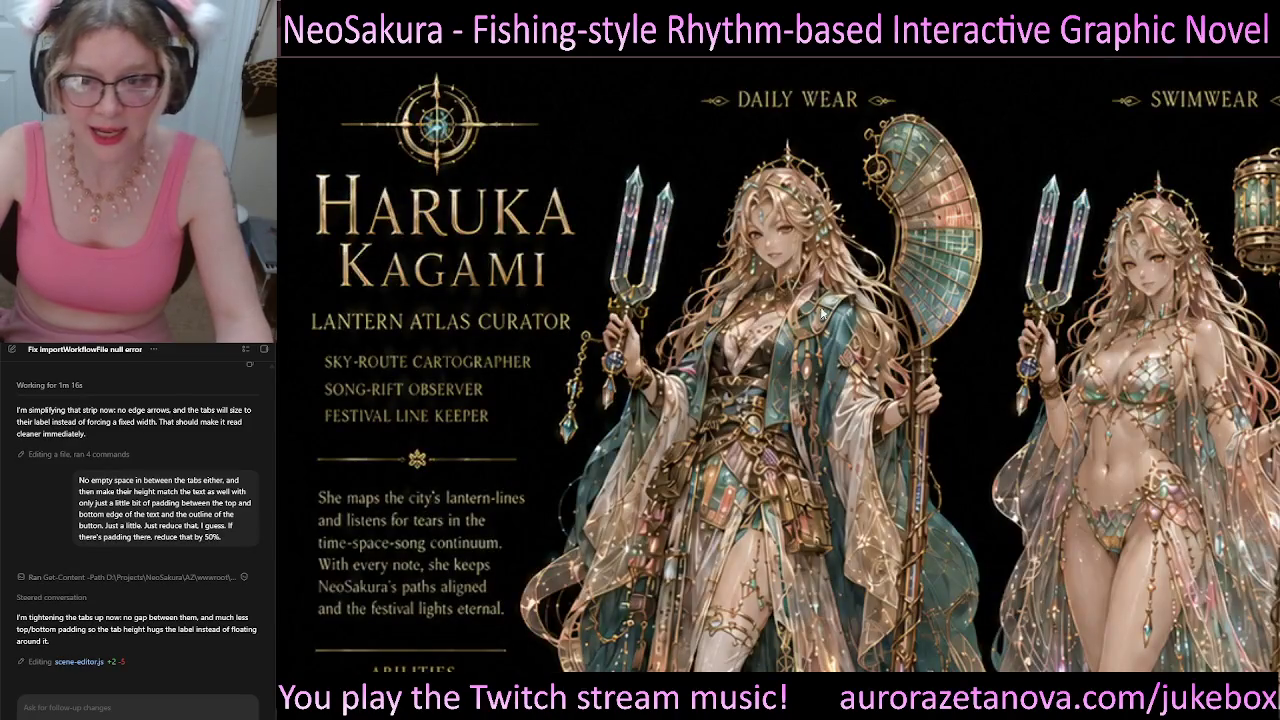
scroll(822, 312, "down", 2)
scroll(845, 299, "down", 3)
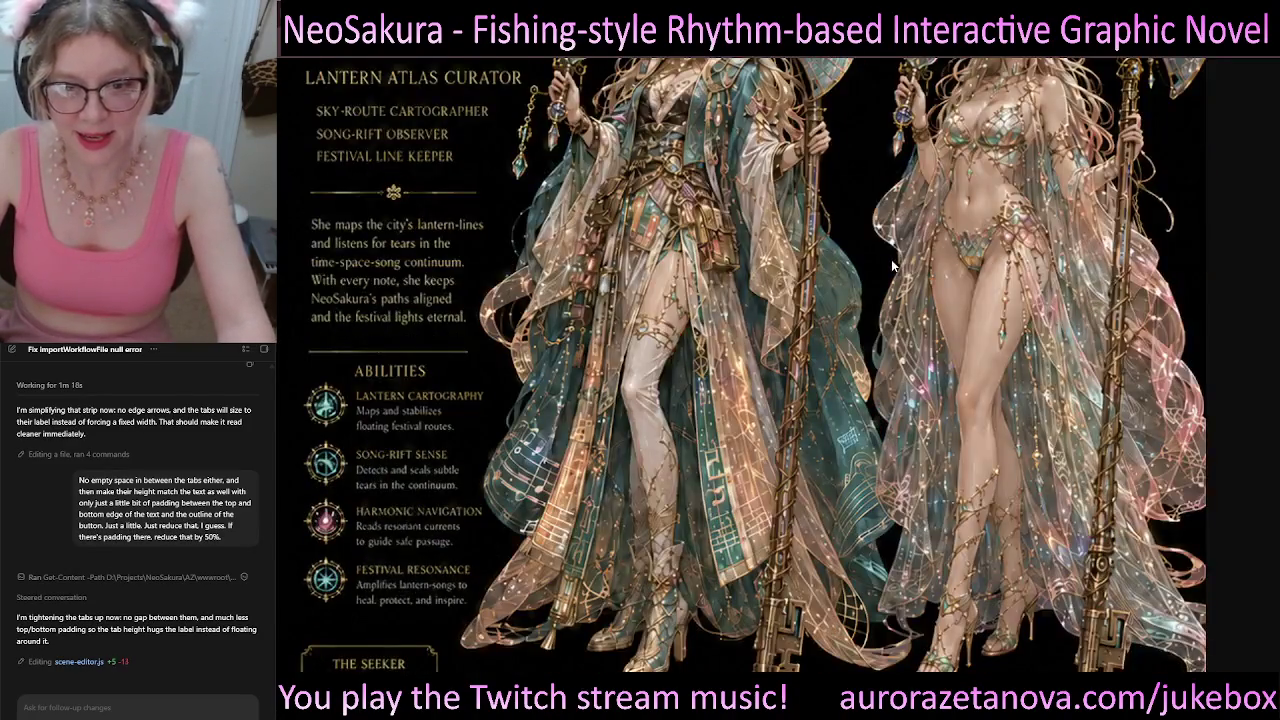
scroll(893, 265, "down", 10)
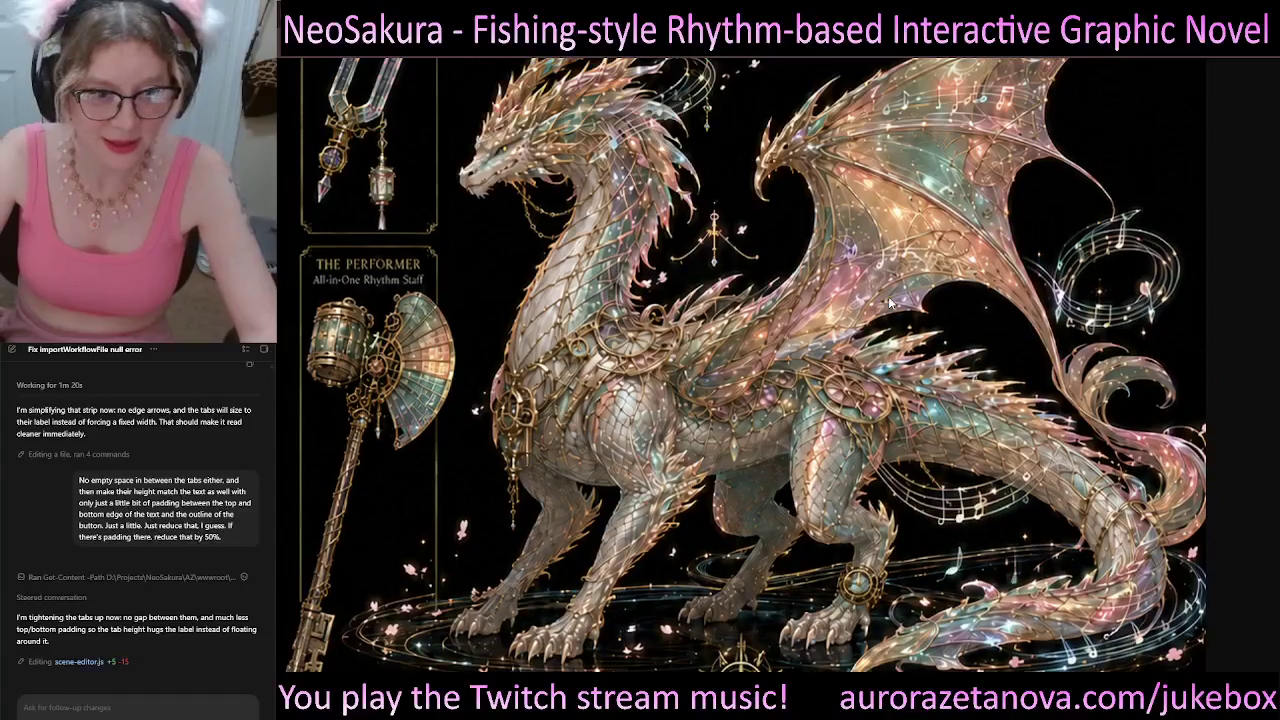
scroll(888, 301, "up", 1)
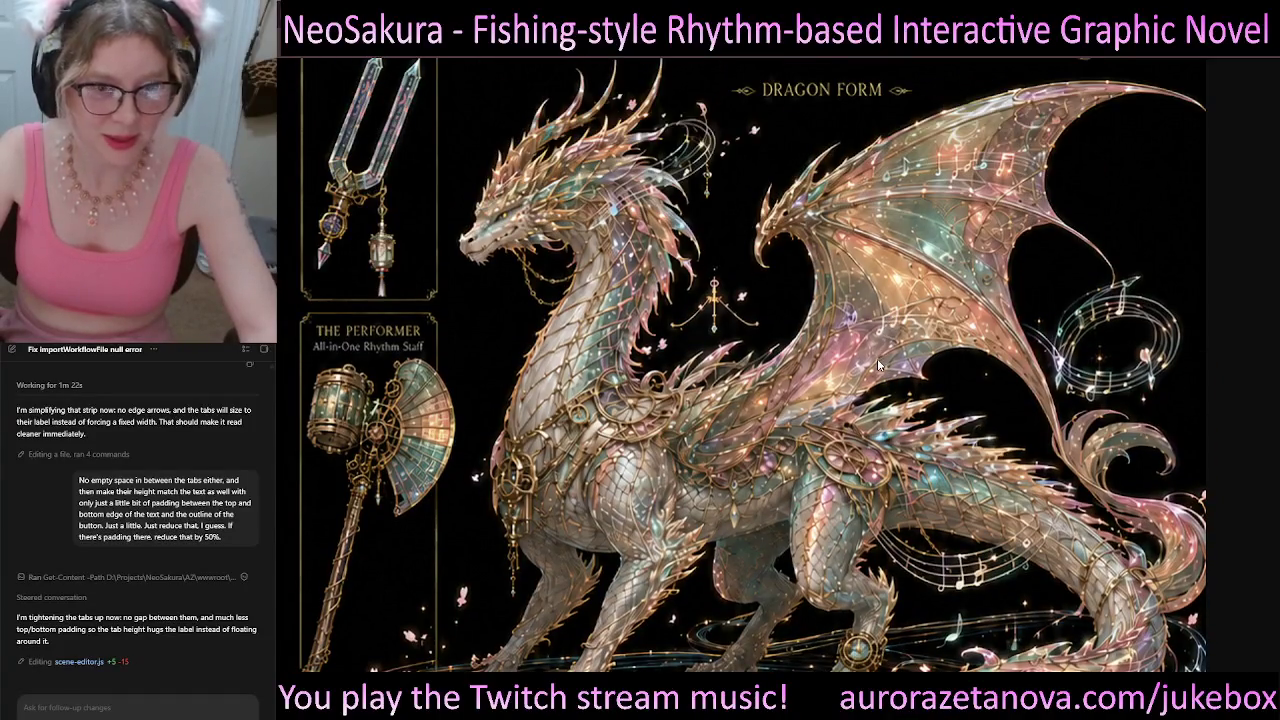
scroll(877, 358, "down", 1)
scroll(860, 357, "up", 6)
scroll(828, 356, "down", 2)
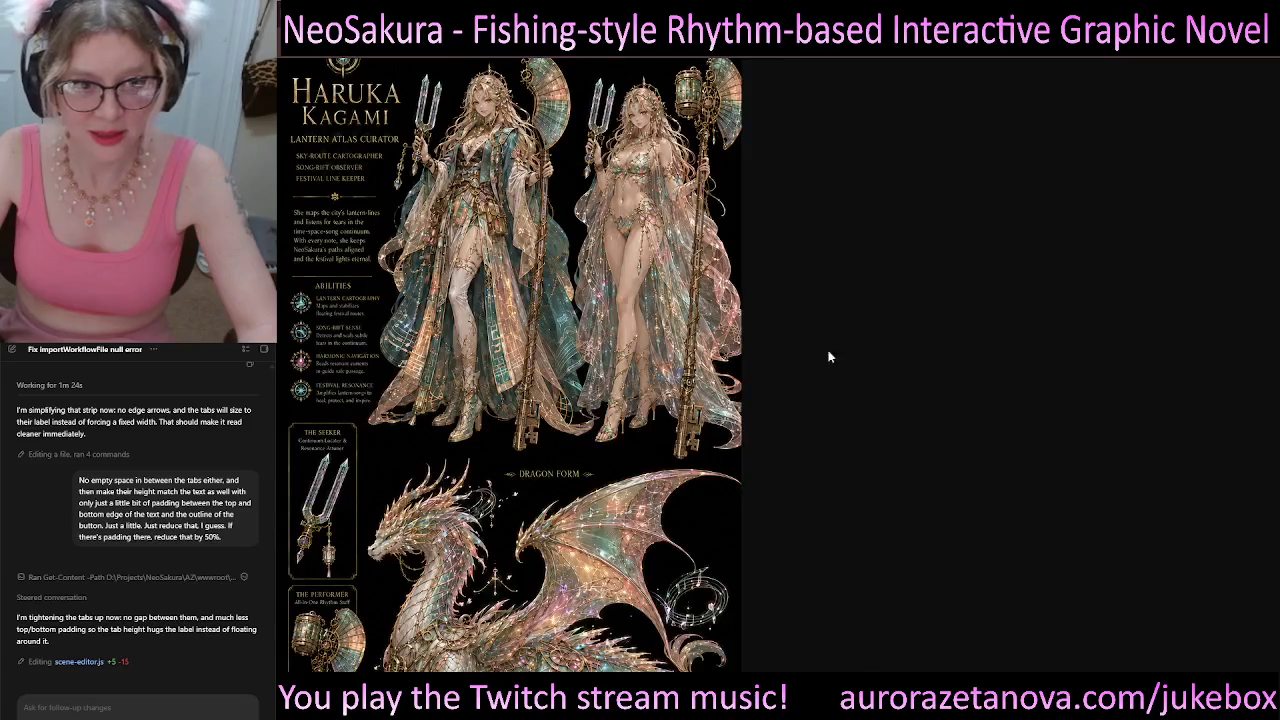
scroll(828, 356, "up", 1)
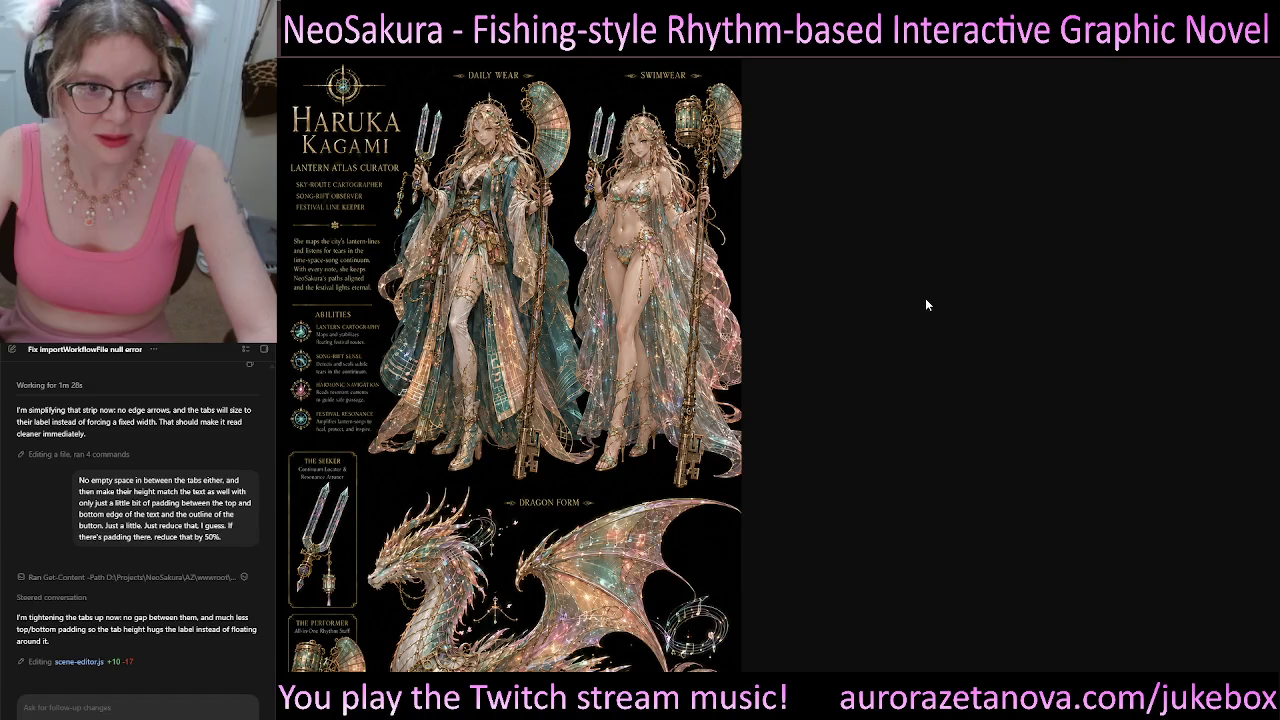
key("Escape")
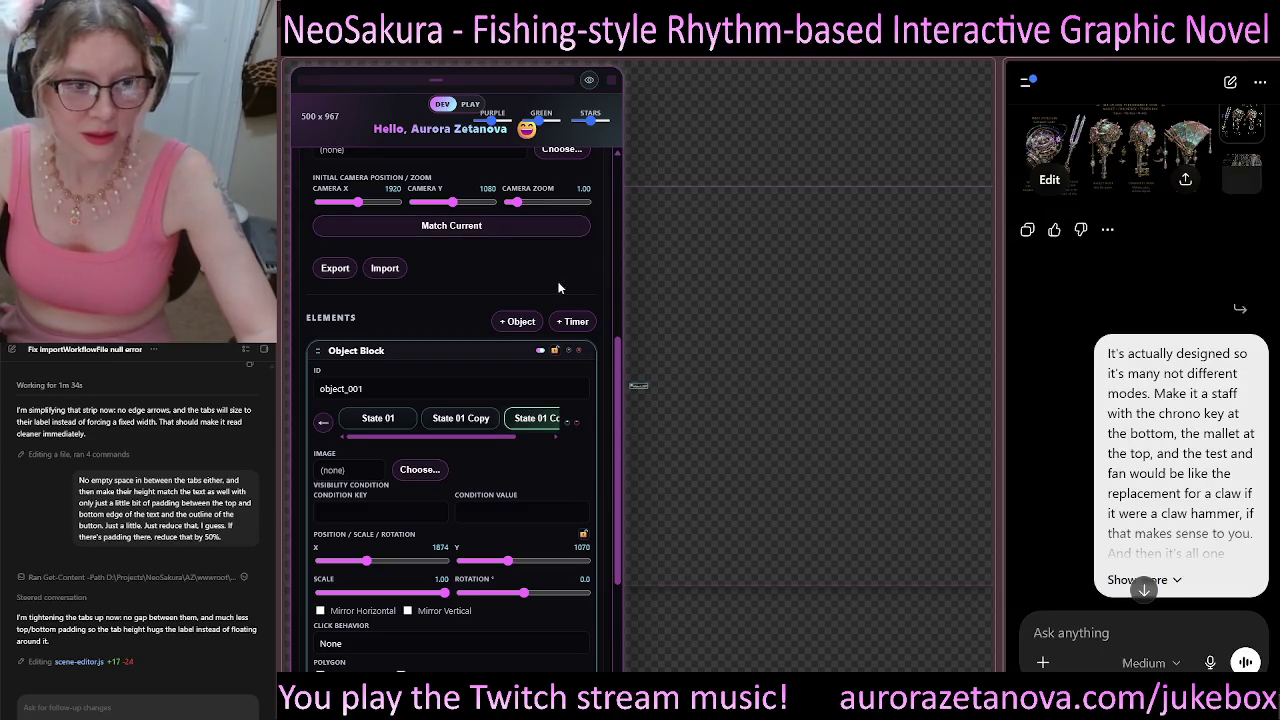
Step: Collapse the Neo Editor section and start the slideshow from its settings
scroll(350, 262, "up", 5)
left_click(350, 257)
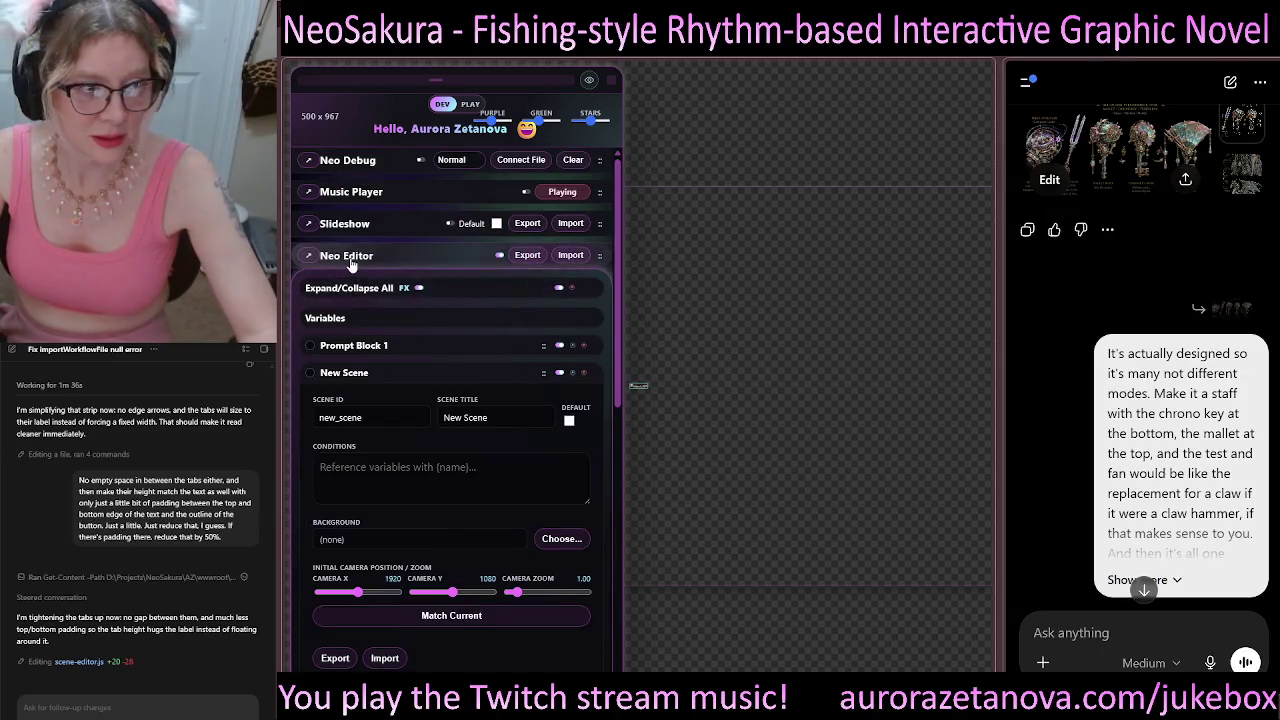
left_click(400, 224)
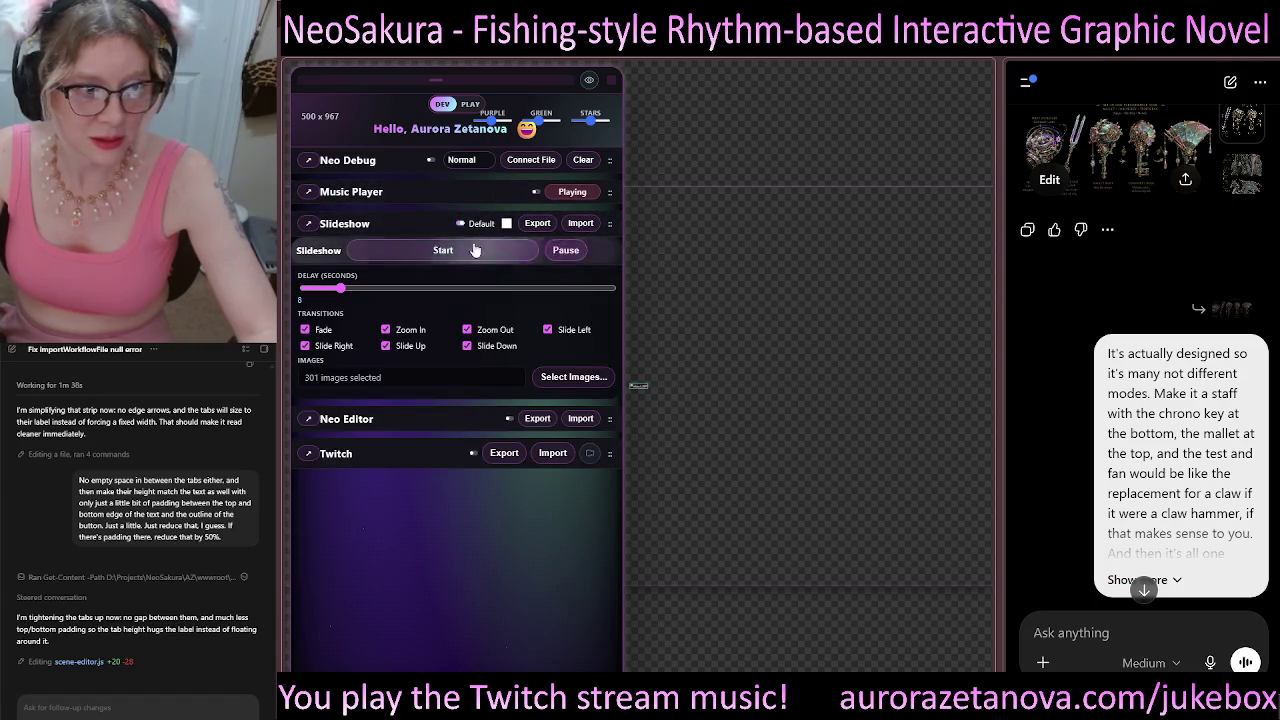
left_click(470, 250)
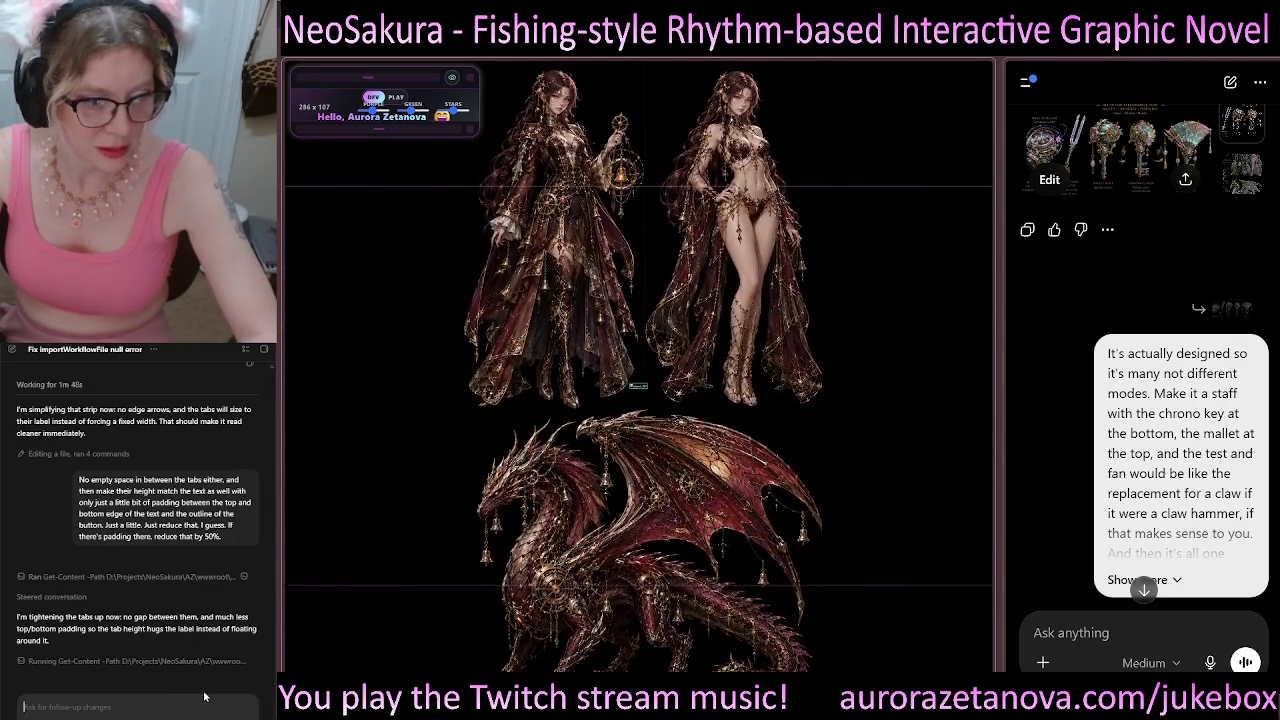
scroll(1214, 597, "down", 3)
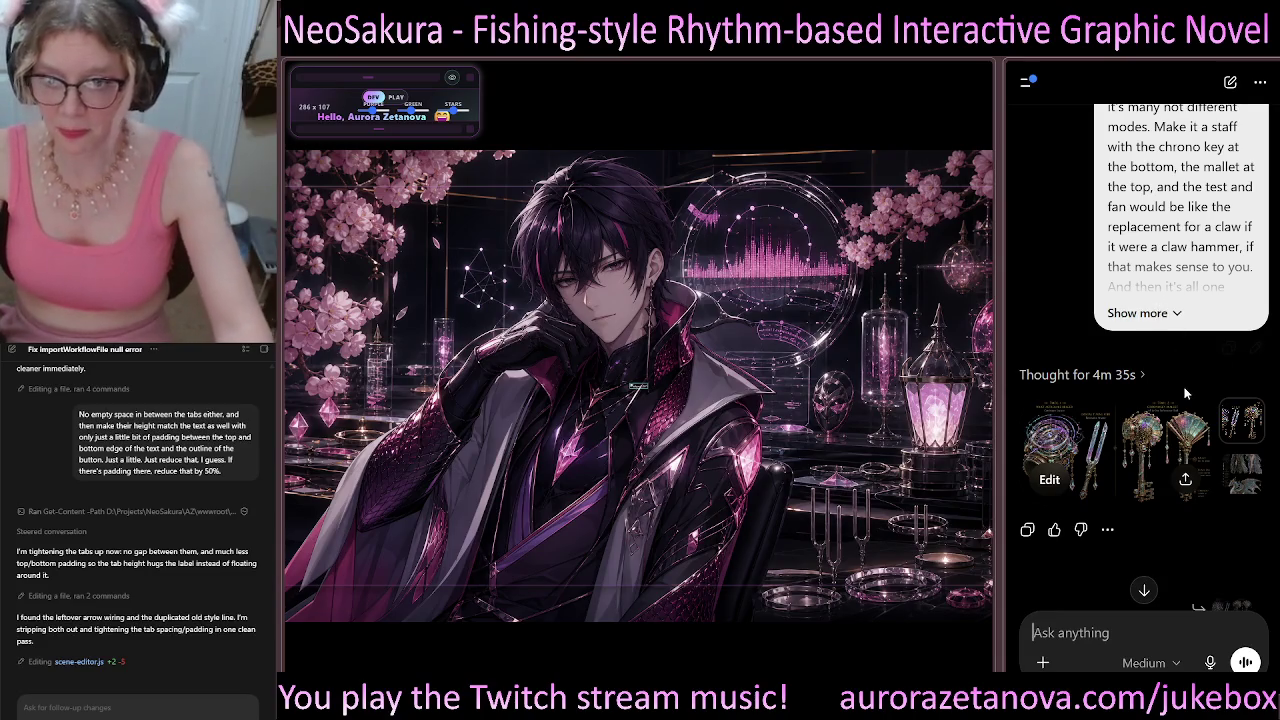
scroll(1184, 400, "down", 3)
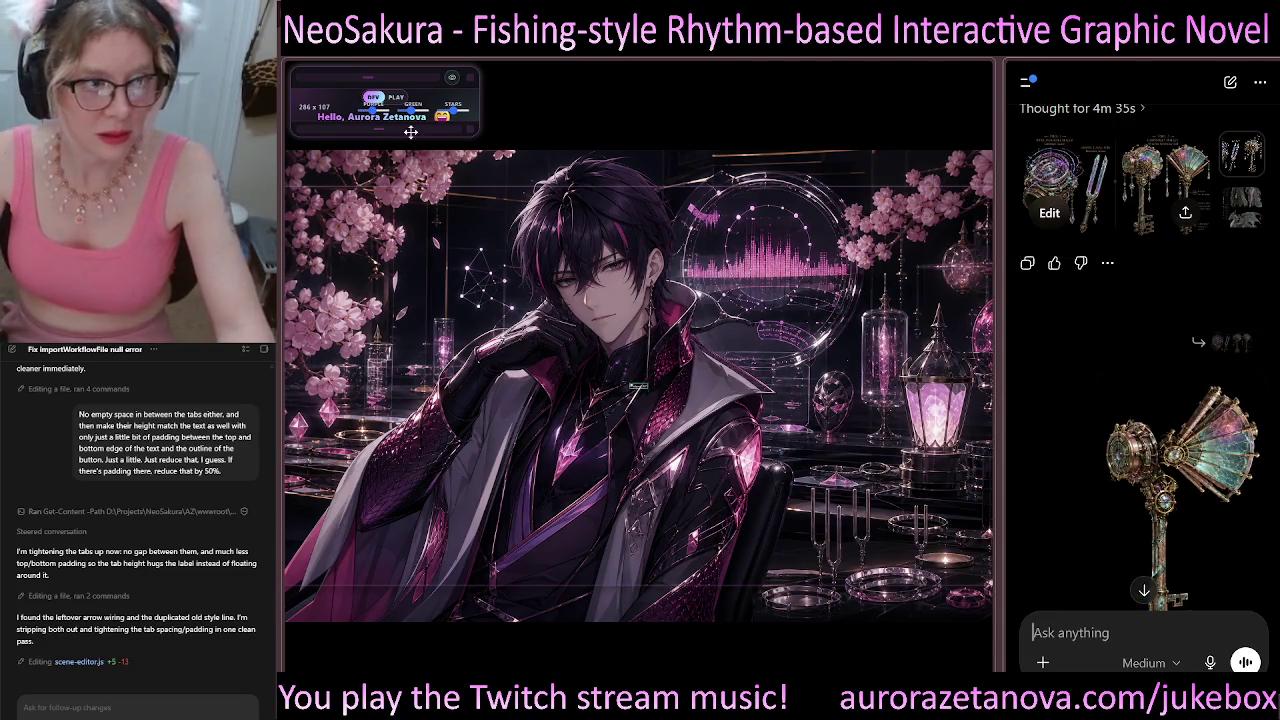
Step: Enlarge the dev overlay, browse the music playlist, then shrink the overlay to a compact size
mouse_move(468, 131)
left_mouse_down()
mouse_move(488, 298)
mouse_move(538, 411)
left_mouse_up()
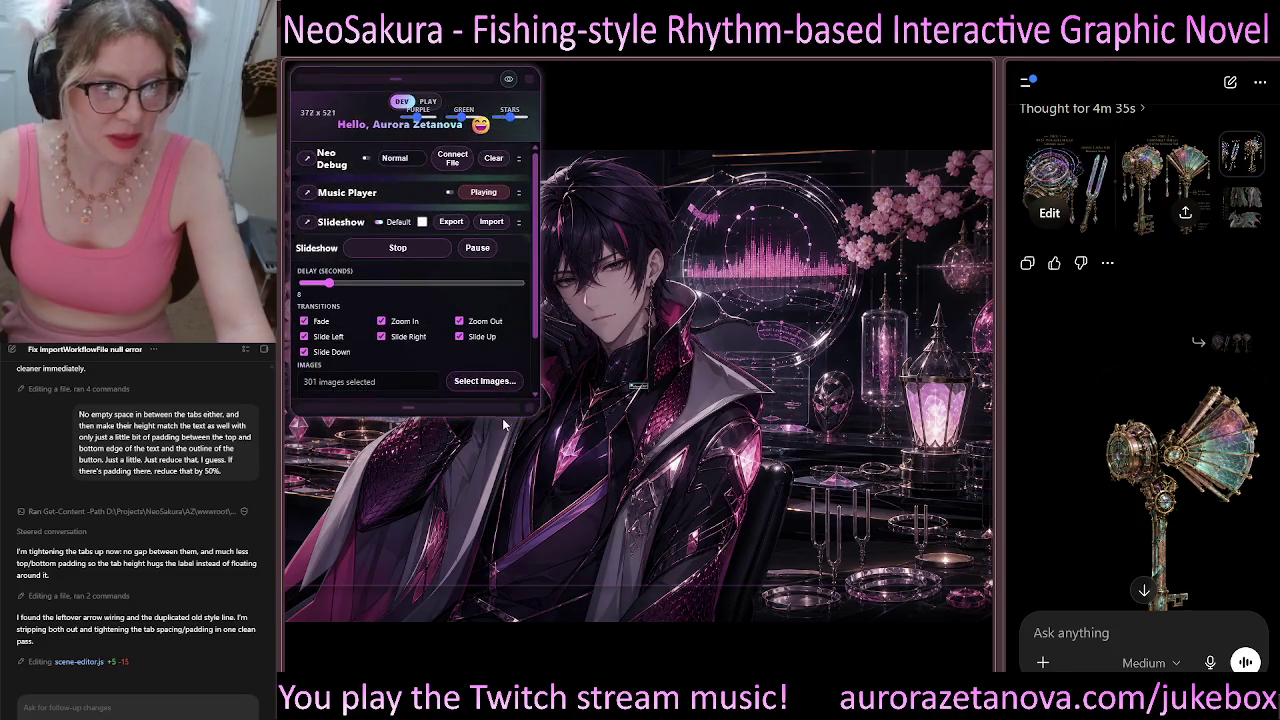
left_click(342, 222)
left_click(347, 192)
scroll(389, 315, "down", 2)
scroll(389, 315, "down", 2)
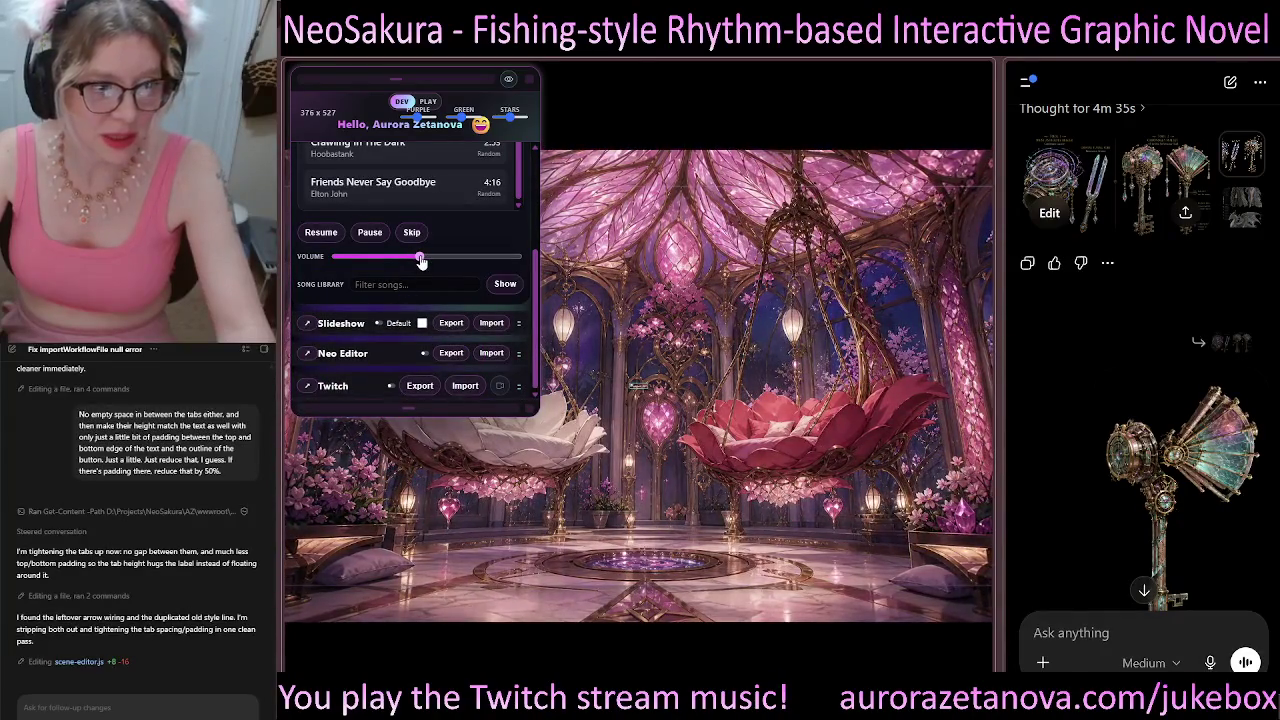
scroll(390, 289, "up", 4)
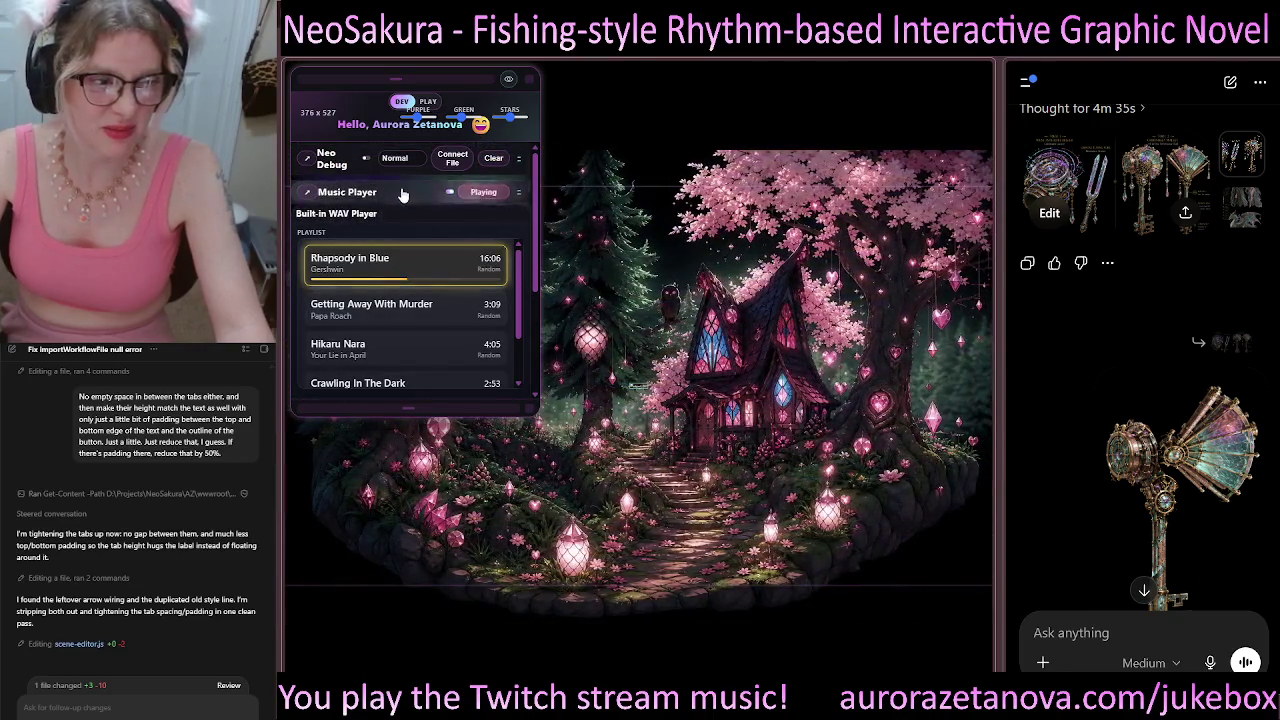
left_click(409, 195)
left_click(409, 195)
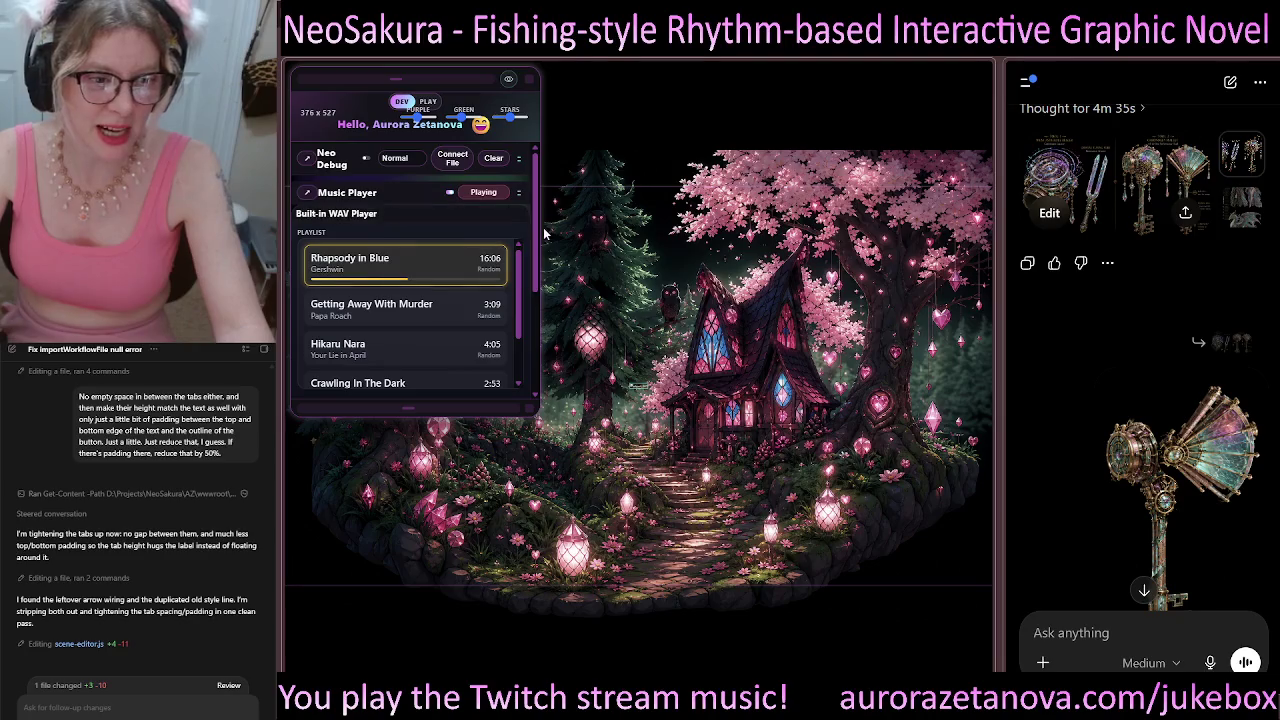
scroll(538, 238, "down", 1)
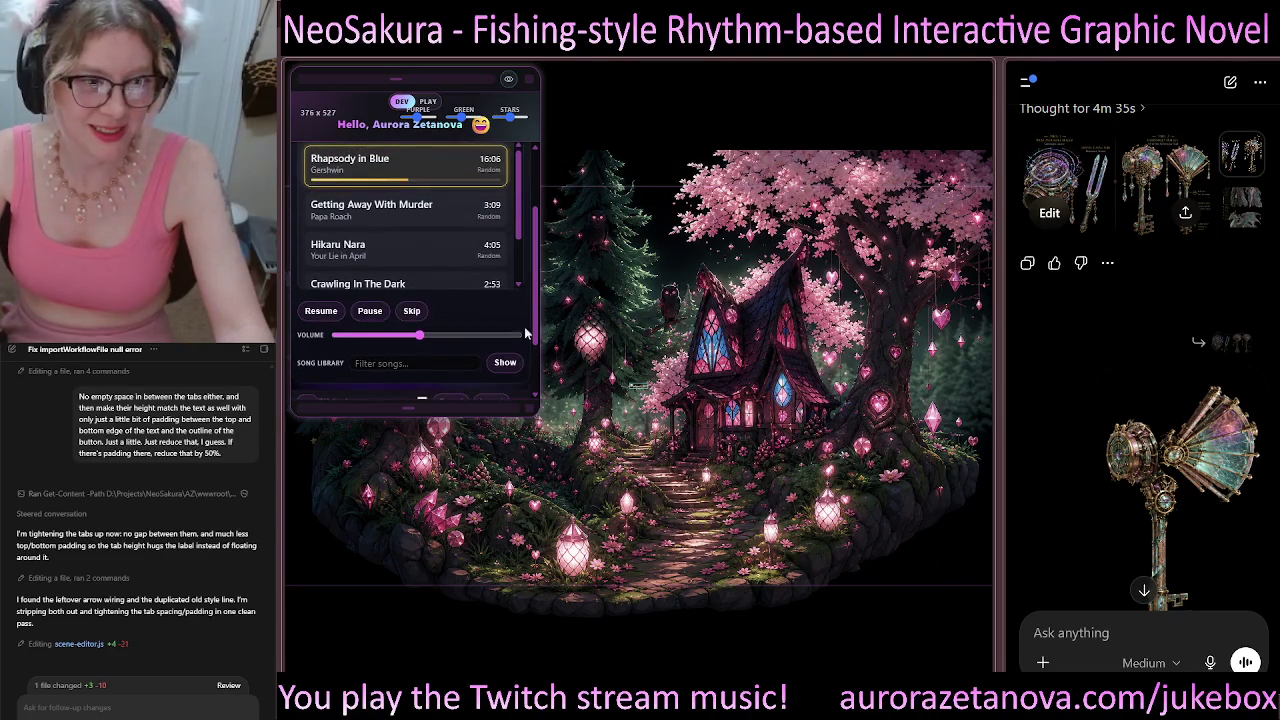
mouse_move(529, 409)
left_mouse_down()
mouse_move(555, 180)
mouse_move(470, 178)
mouse_move(427, 197)
mouse_move(441, 220)
mouse_move(494, 190)
left_mouse_up()
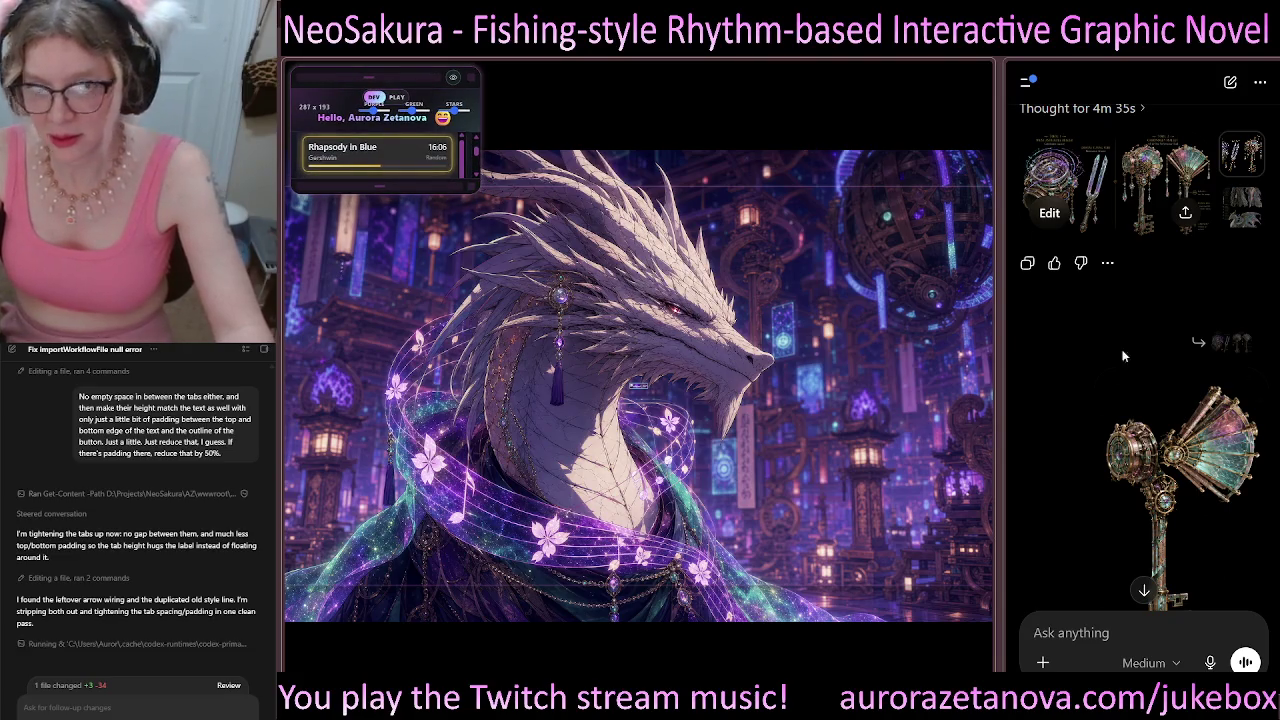
Step: Nudge the compact overlay up-left, find the Haruka Kagami image, and start dictating a message
left_click_drag(400, 80, 377, 67)
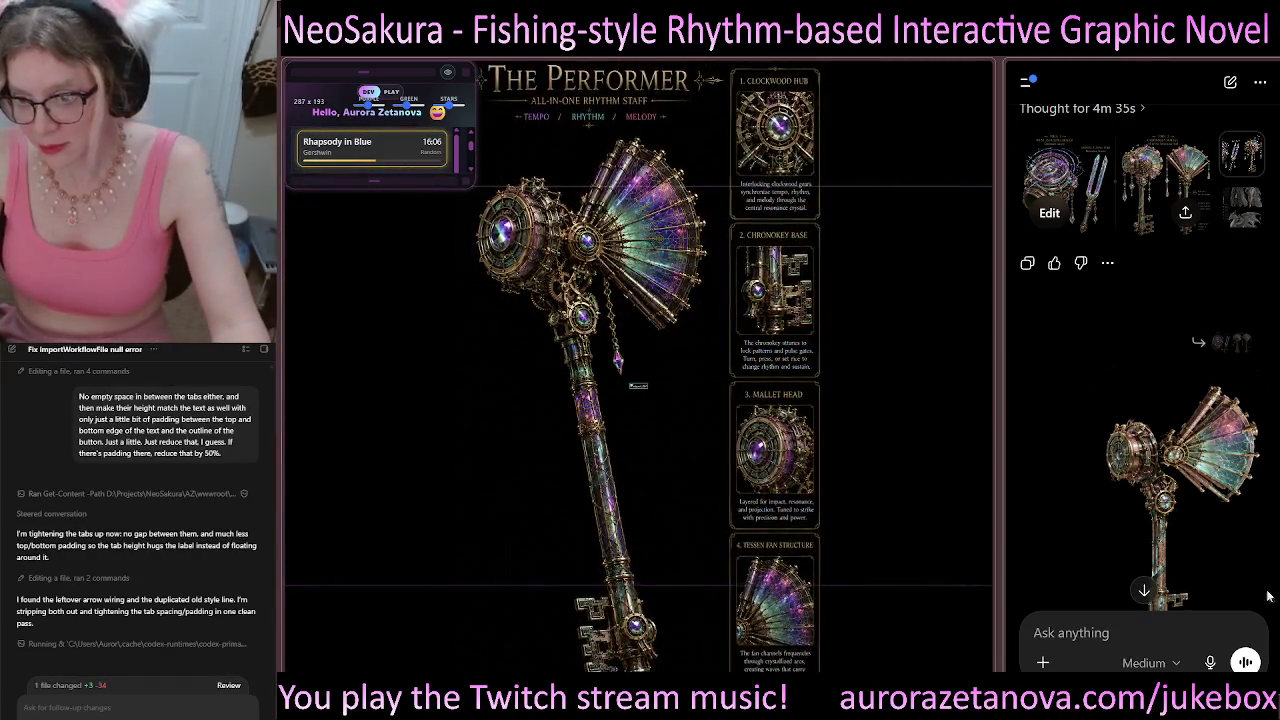
scroll(1240, 500, "up", 10)
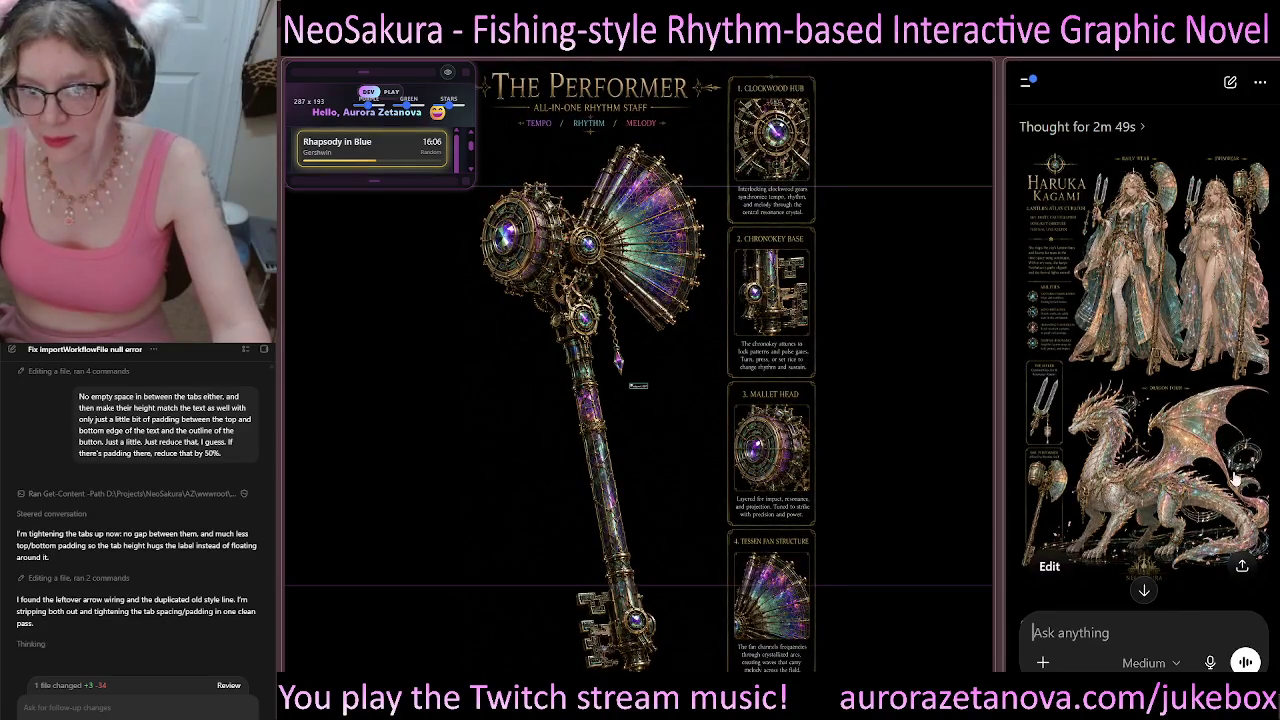
scroll(1233, 482, "down", 2)
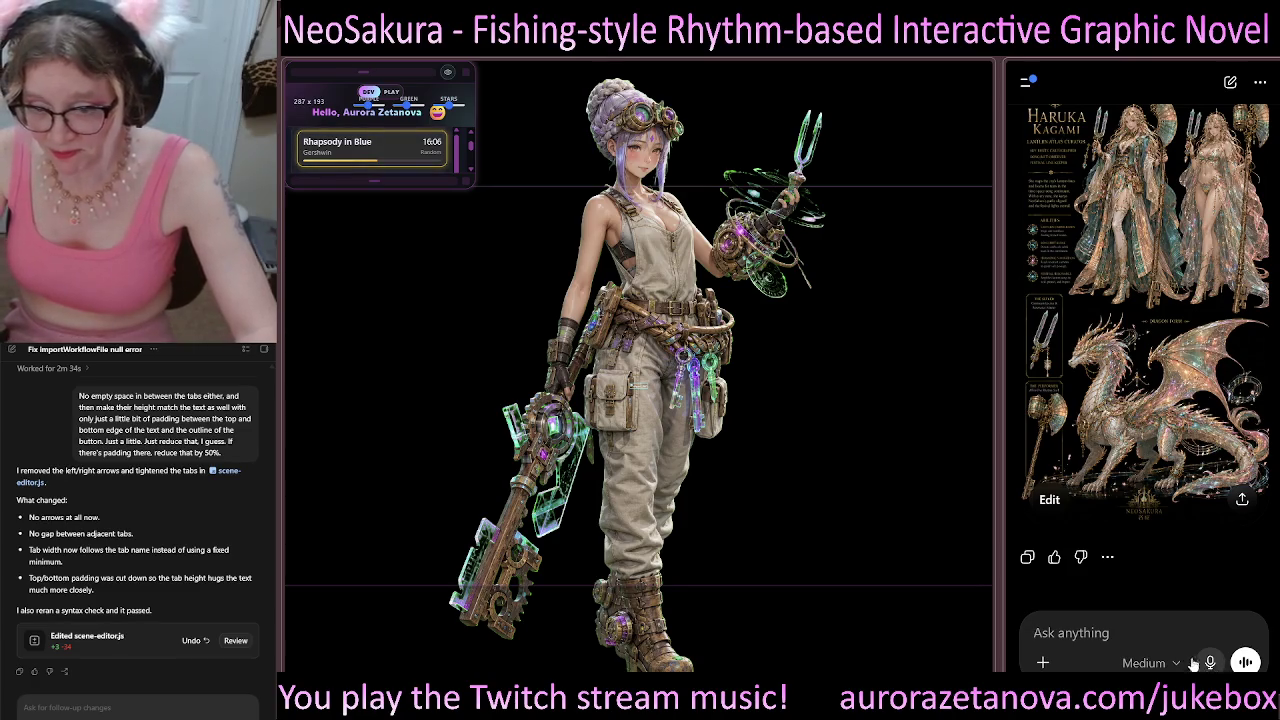
left_click(1209, 663)
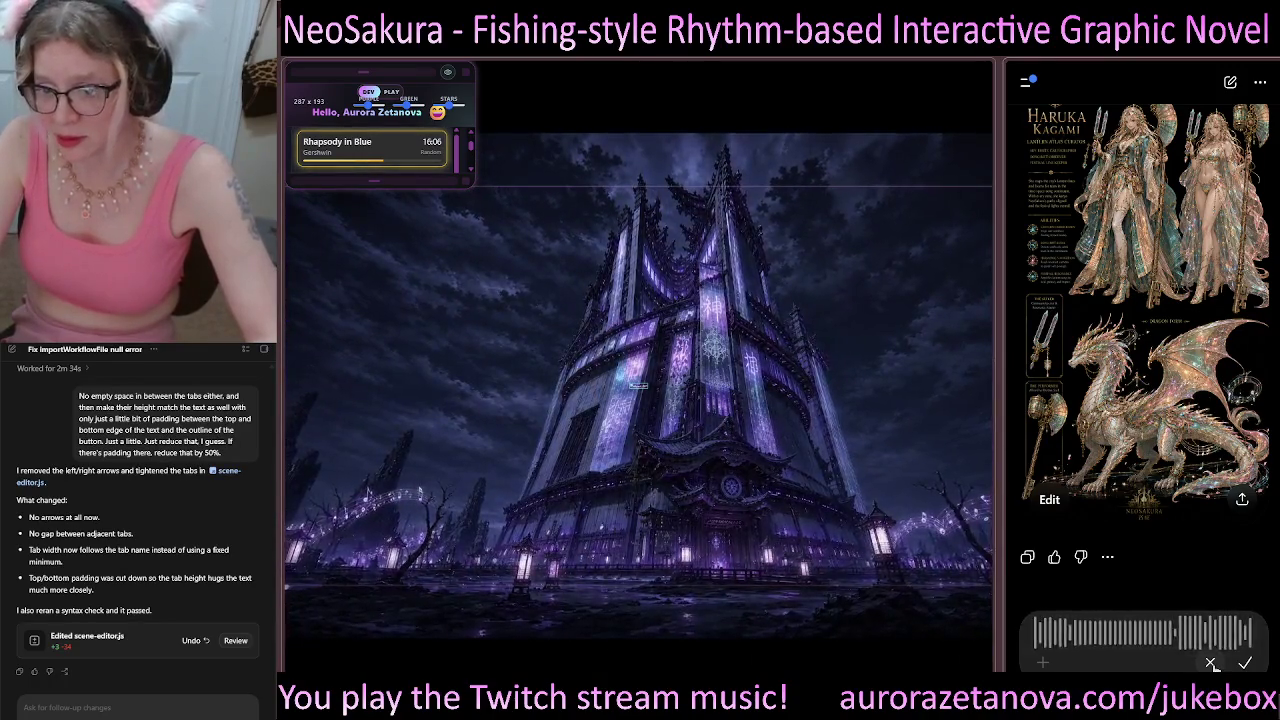
Step: Redictate the outfit-and-job request, delete its rambling ending, and send it
left_click(1211, 663)
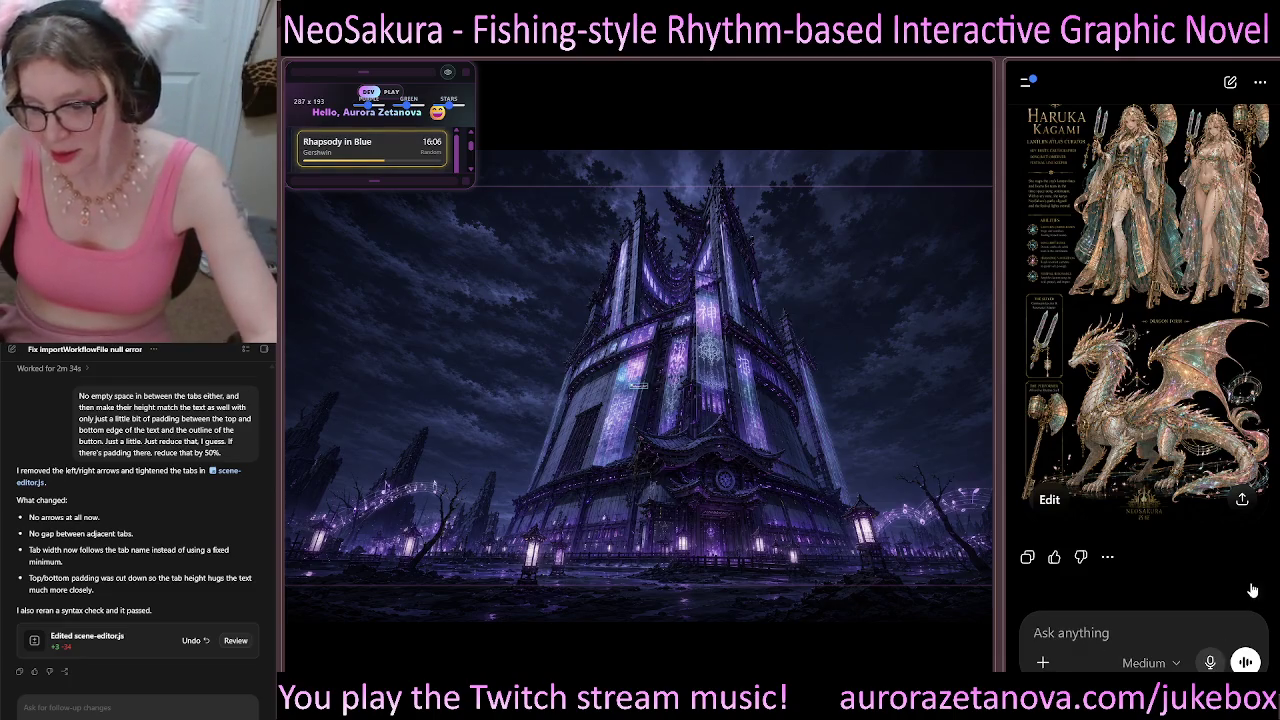
left_click(1211, 662)
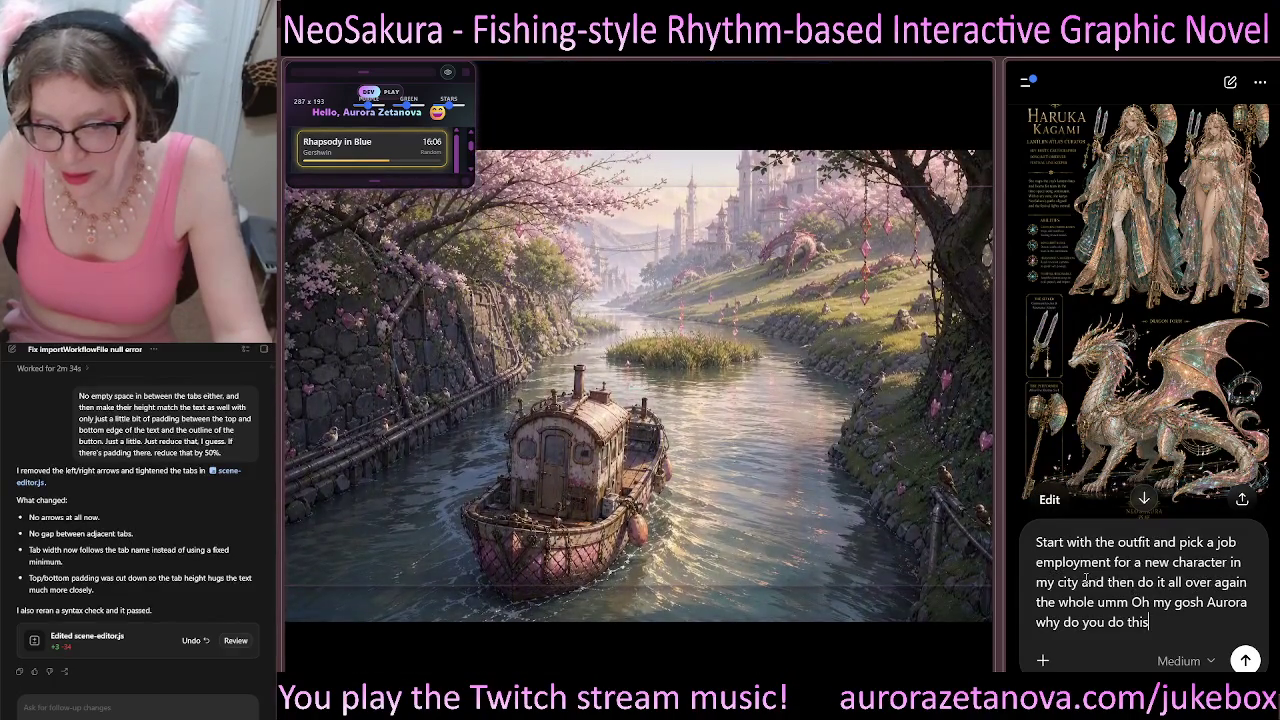
left_click_drag(1085, 578, 1177, 603)
key("BackSpace")
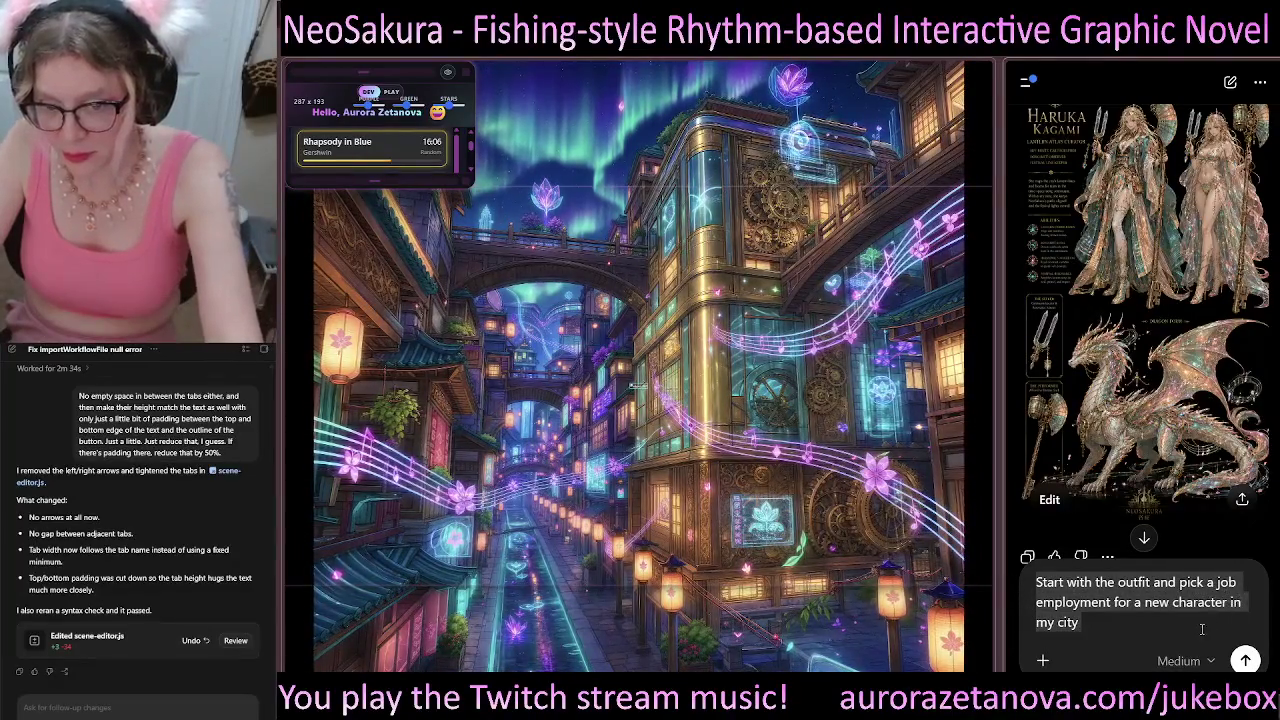
key("Return")
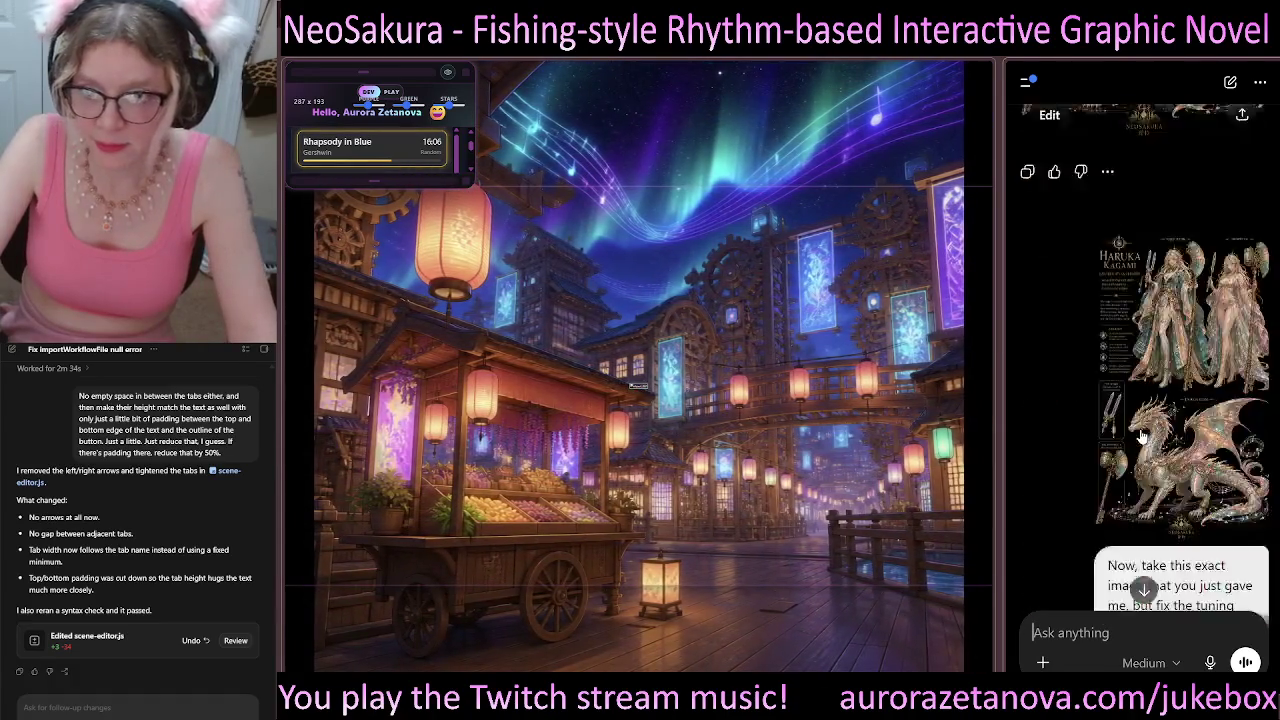
Step: Paste the earlier 'Look through the jason file' character prompt into a new unsent message
scroll(1143, 437, "up", 5)
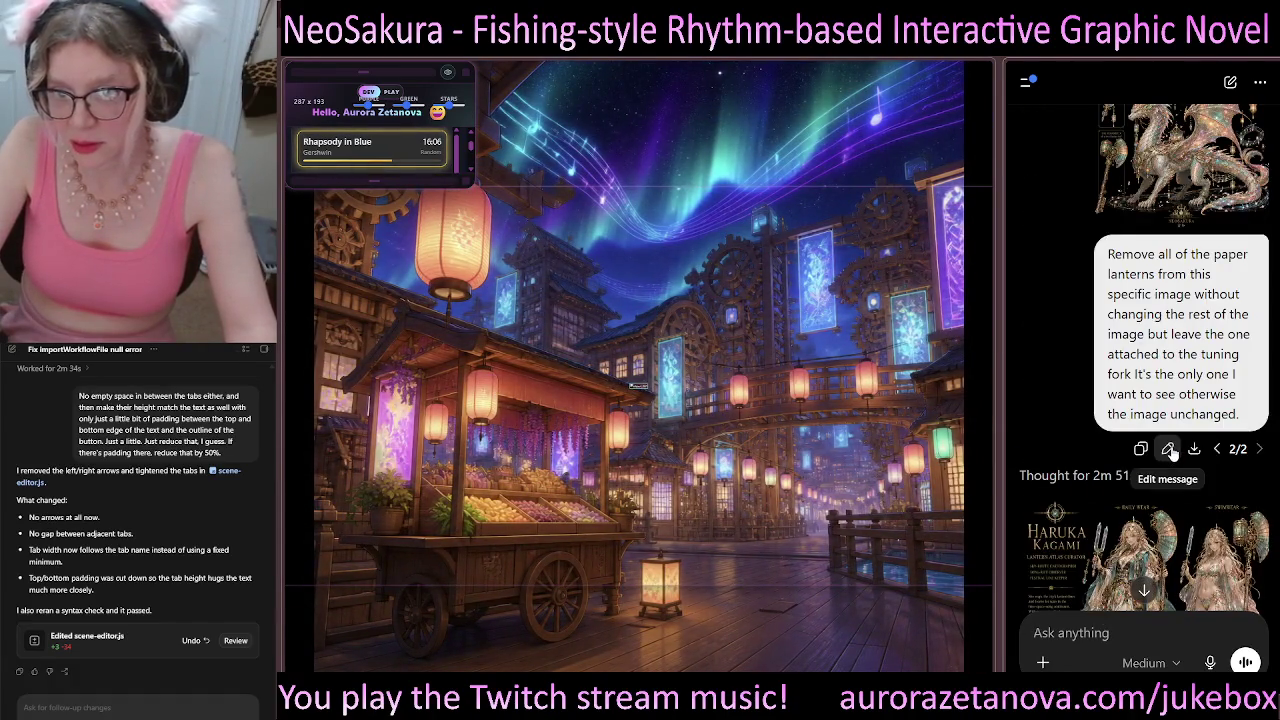
scroll(1172, 453, "up", 10)
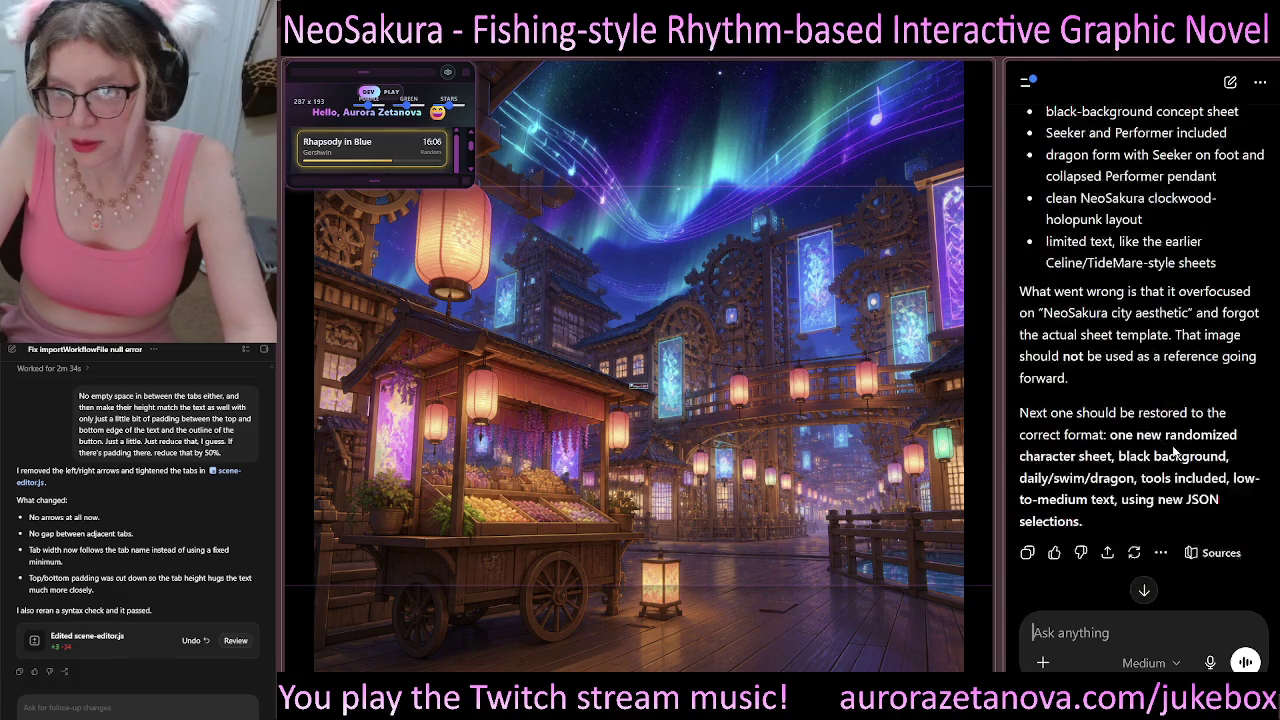
scroll(1175, 453, "up", 5)
scroll(1174, 446, "up", 15)
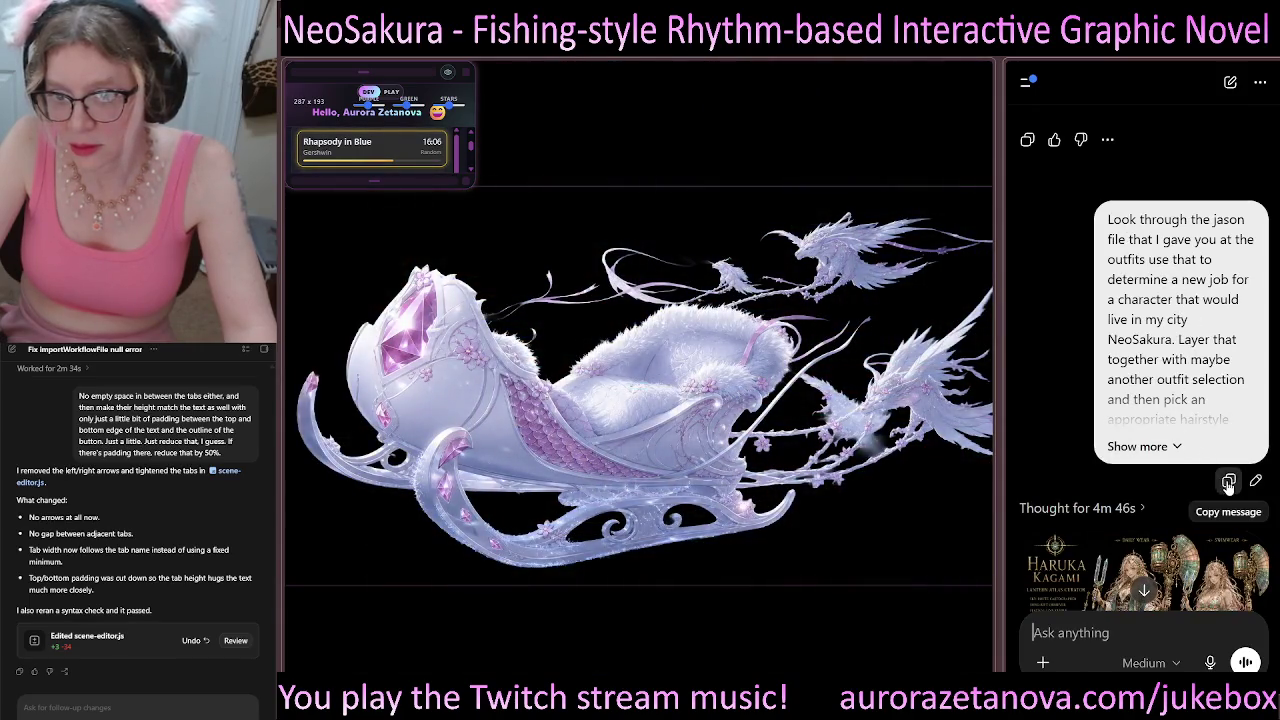
scroll(1200, 500, "down", 10)
scroll(1151, 620, "down", 5)
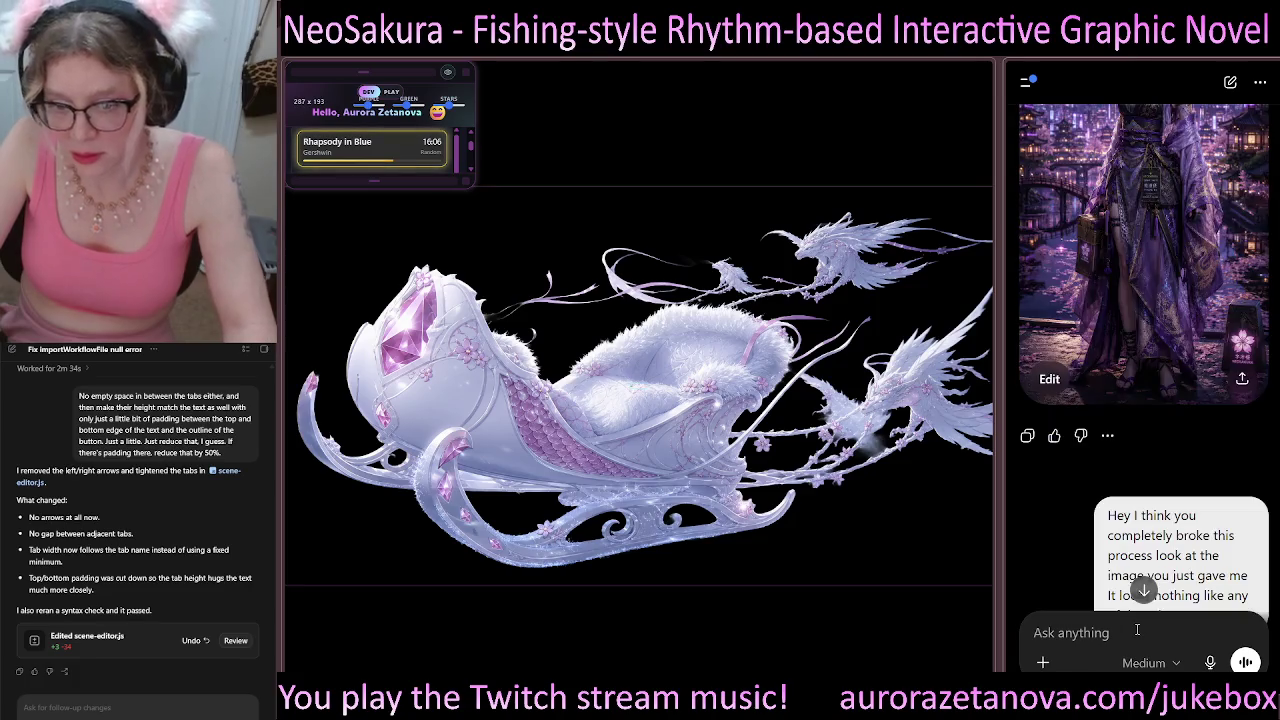
key("ctrl+v")
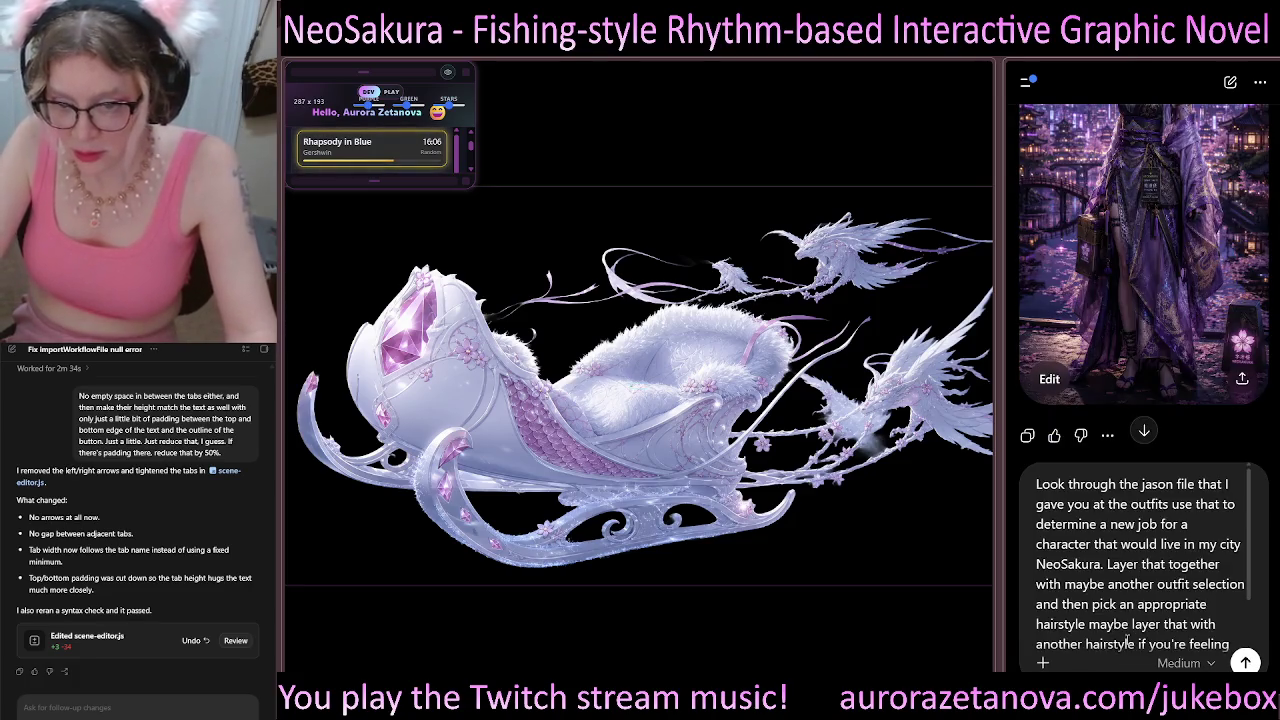
scroll(1160, 600, "down", 5)
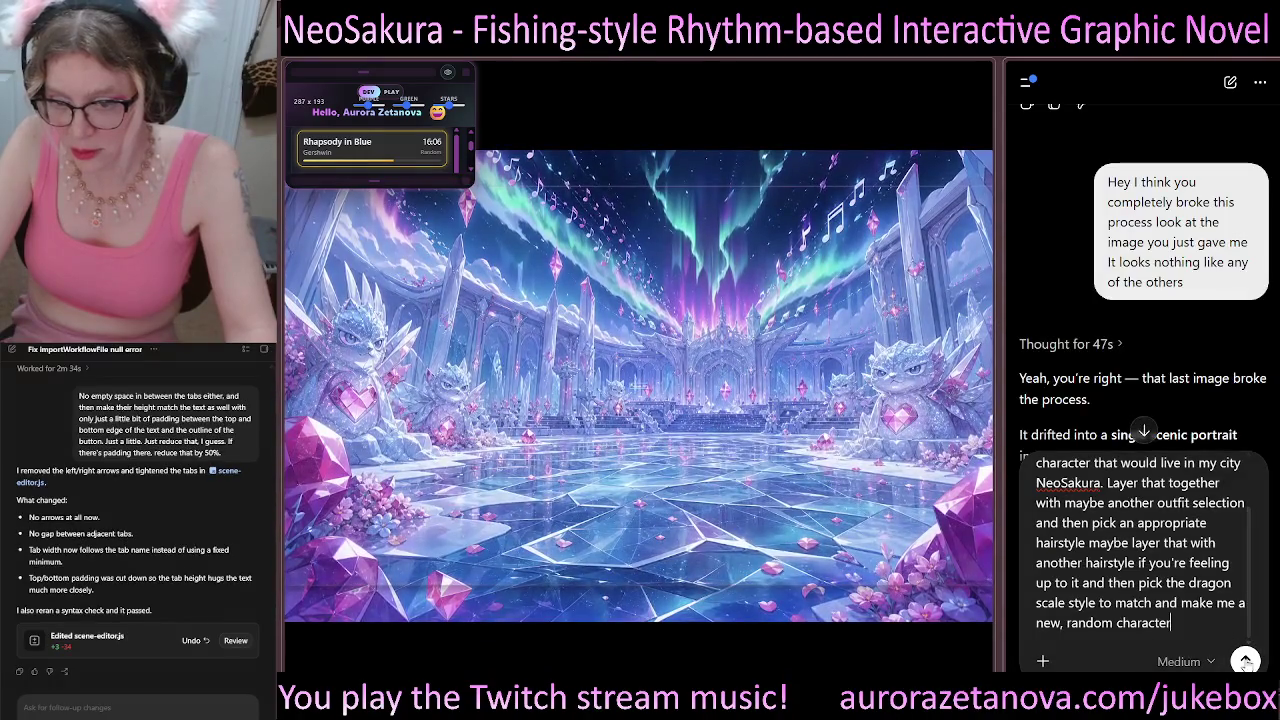
scroll(1199, 621, "down", 3)
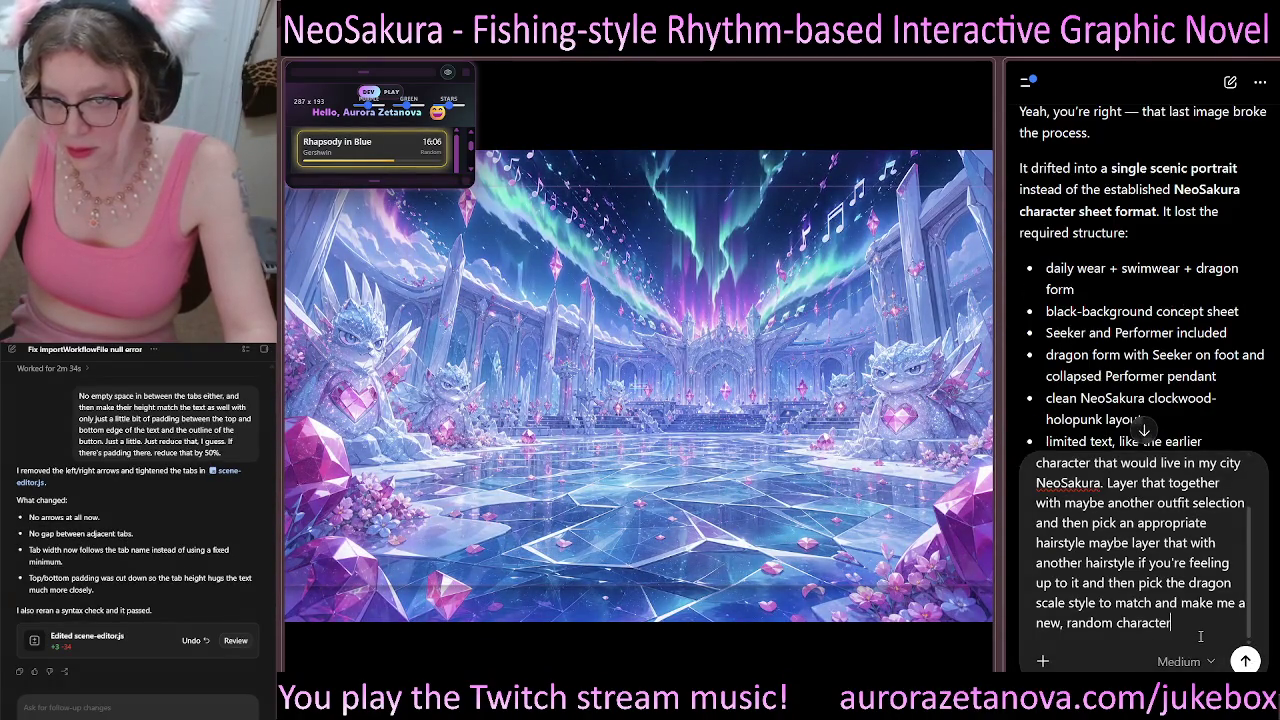
scroll(1200, 636, "up", 3)
scroll(1205, 387, "up", 10)
scroll(1205, 387, "up", 10)
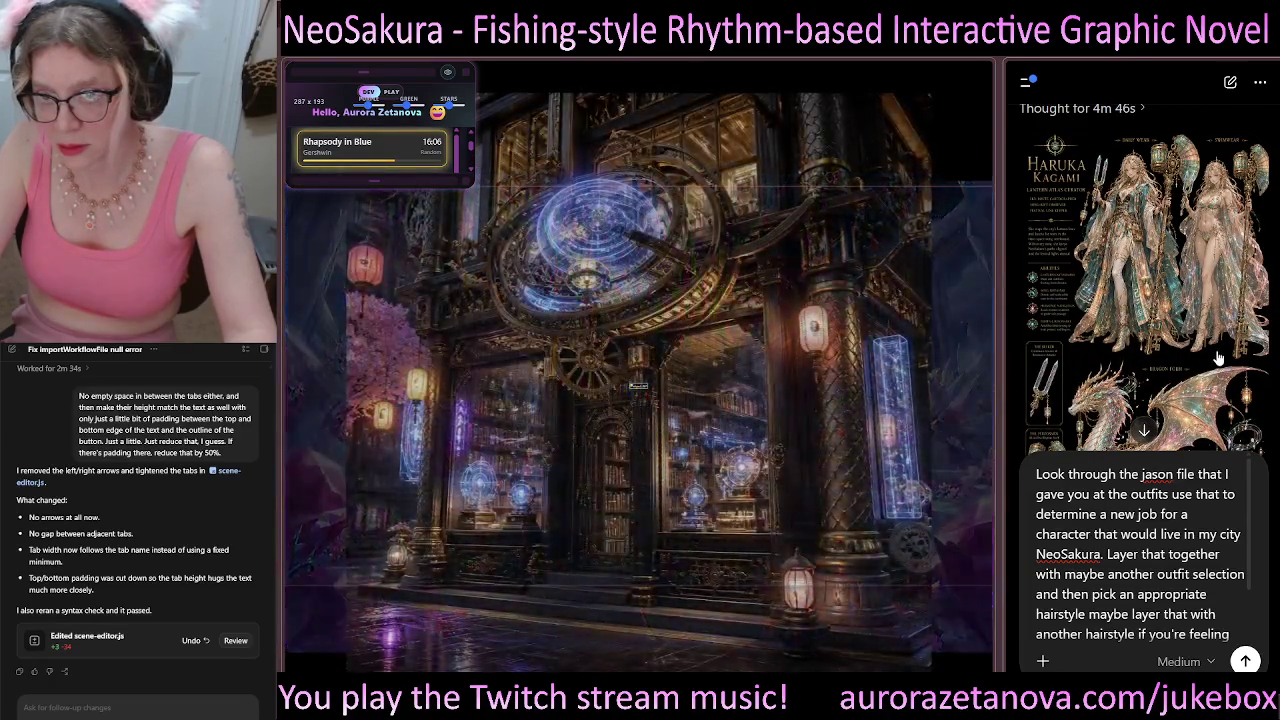
scroll(1215, 365, "up", 1)
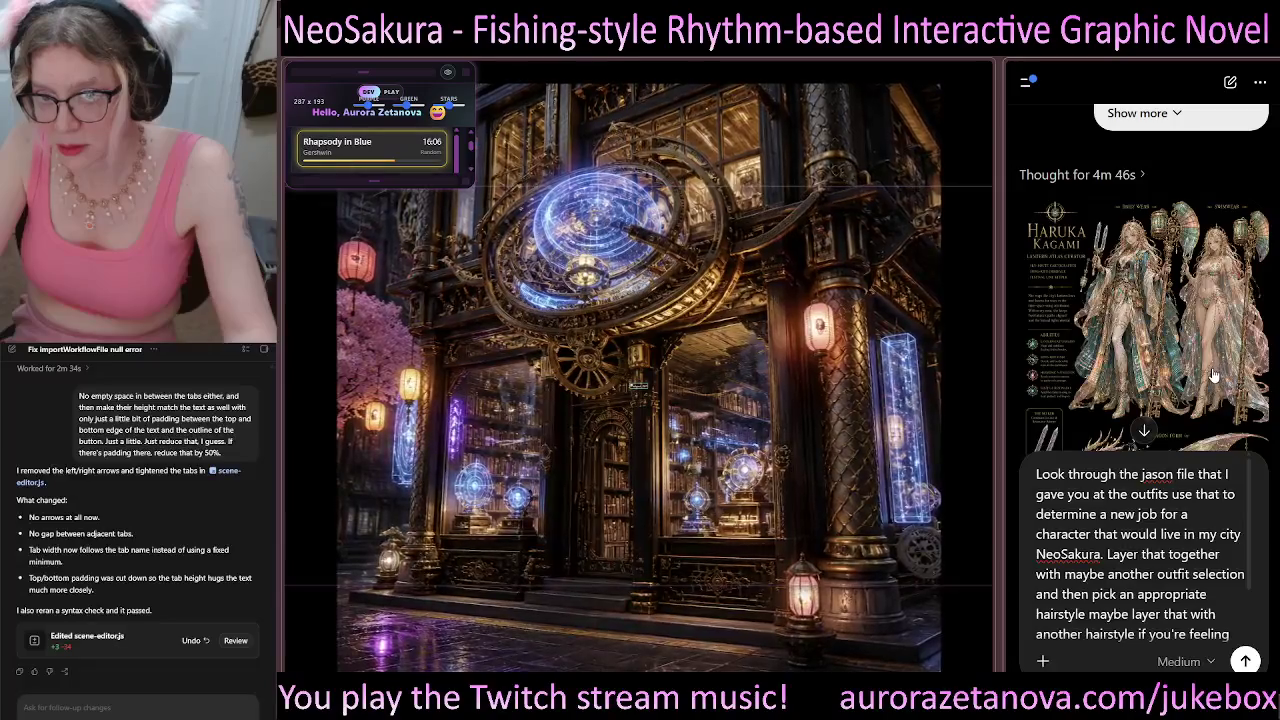
scroll(1210, 390, "down", 5)
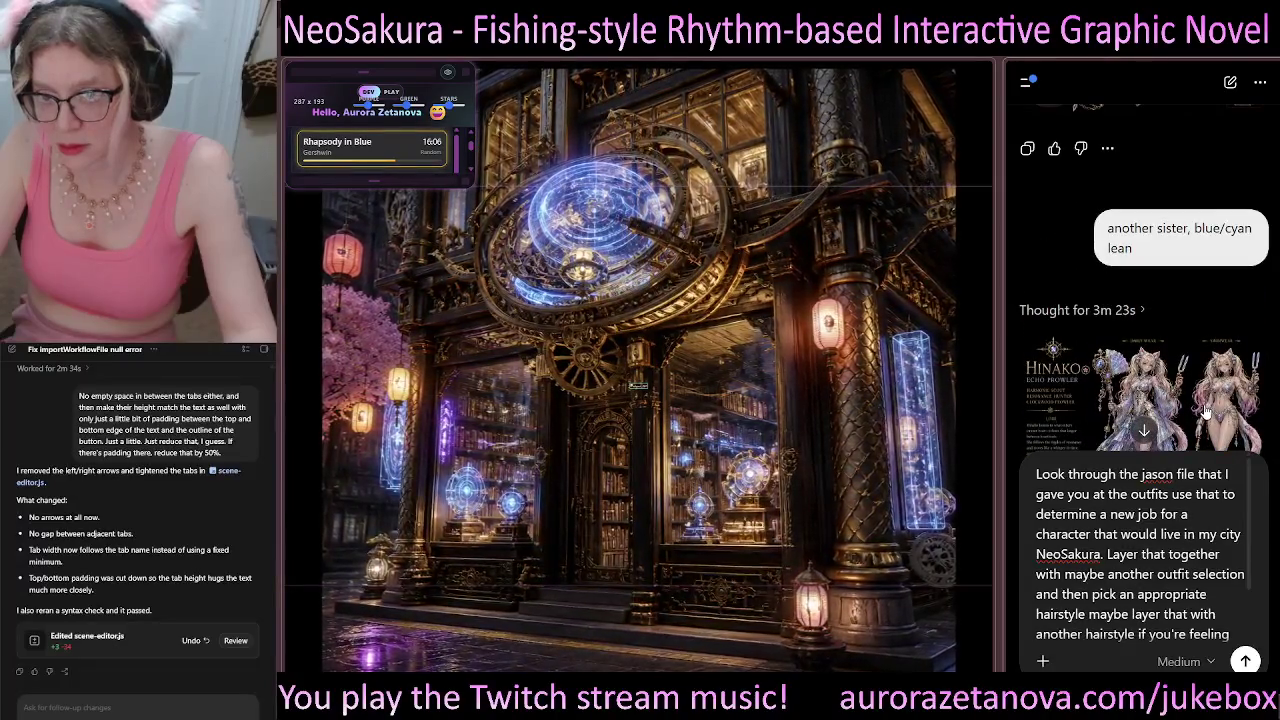
scroll(1200, 330, "up", 3)
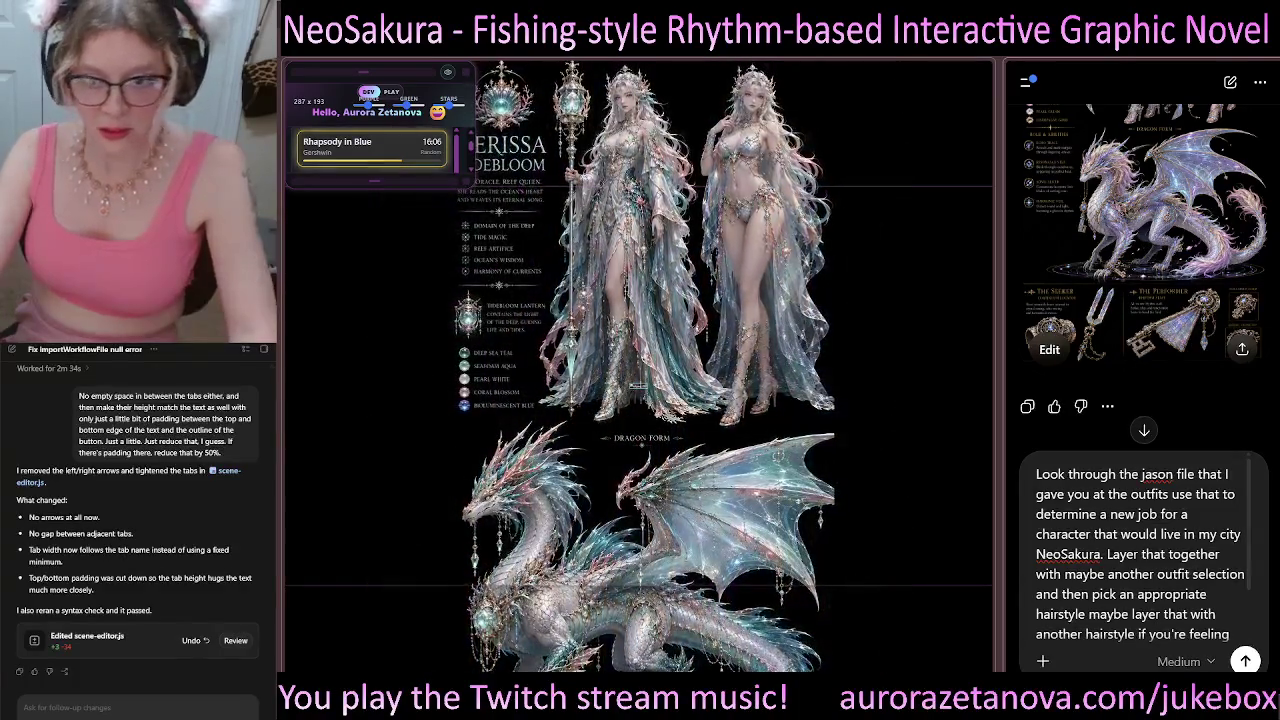
scroll(1140, 550, "down", 2)
scroll(1193, 633, "down", 5)
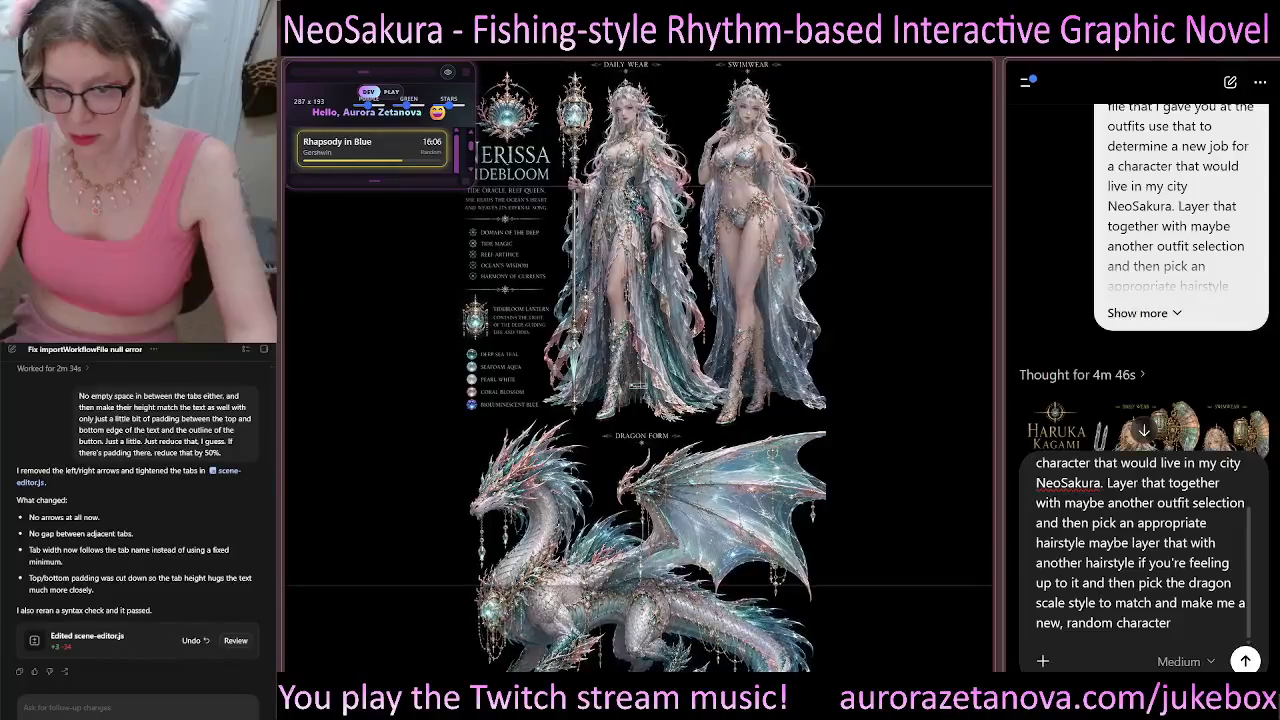
scroll(1194, 630, "down", 10)
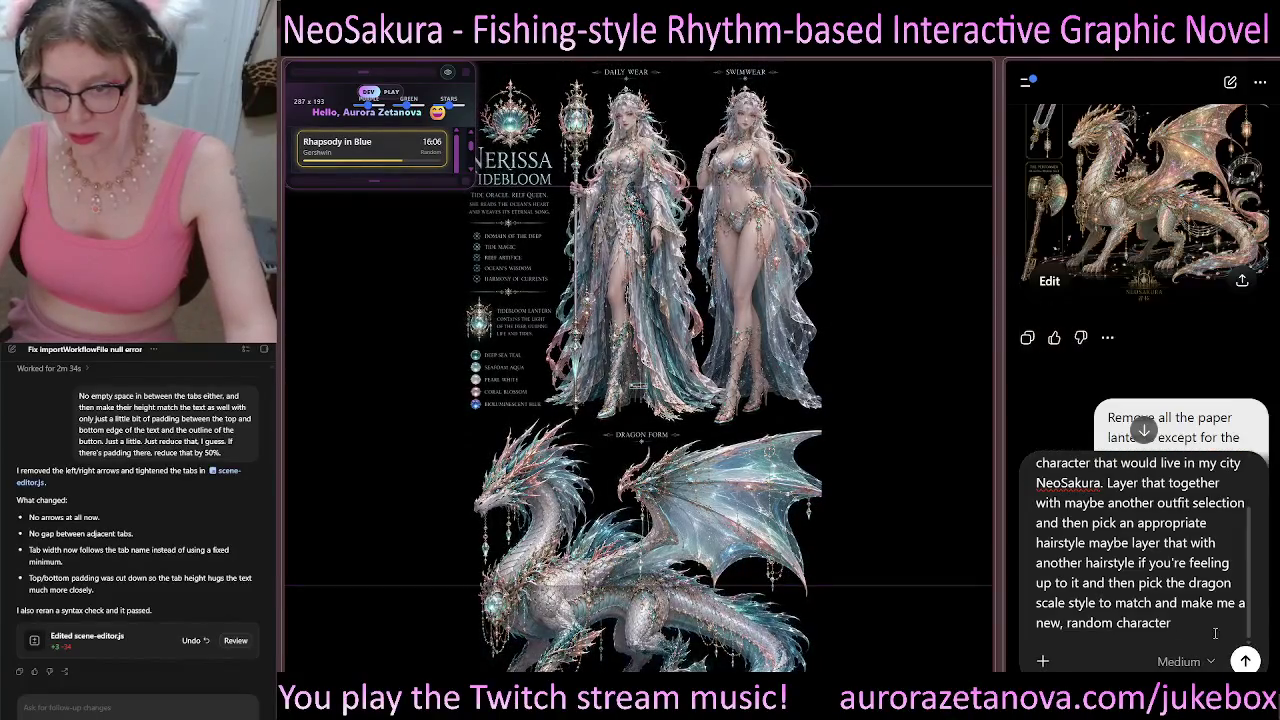
scroll(1198, 628, "down", 10)
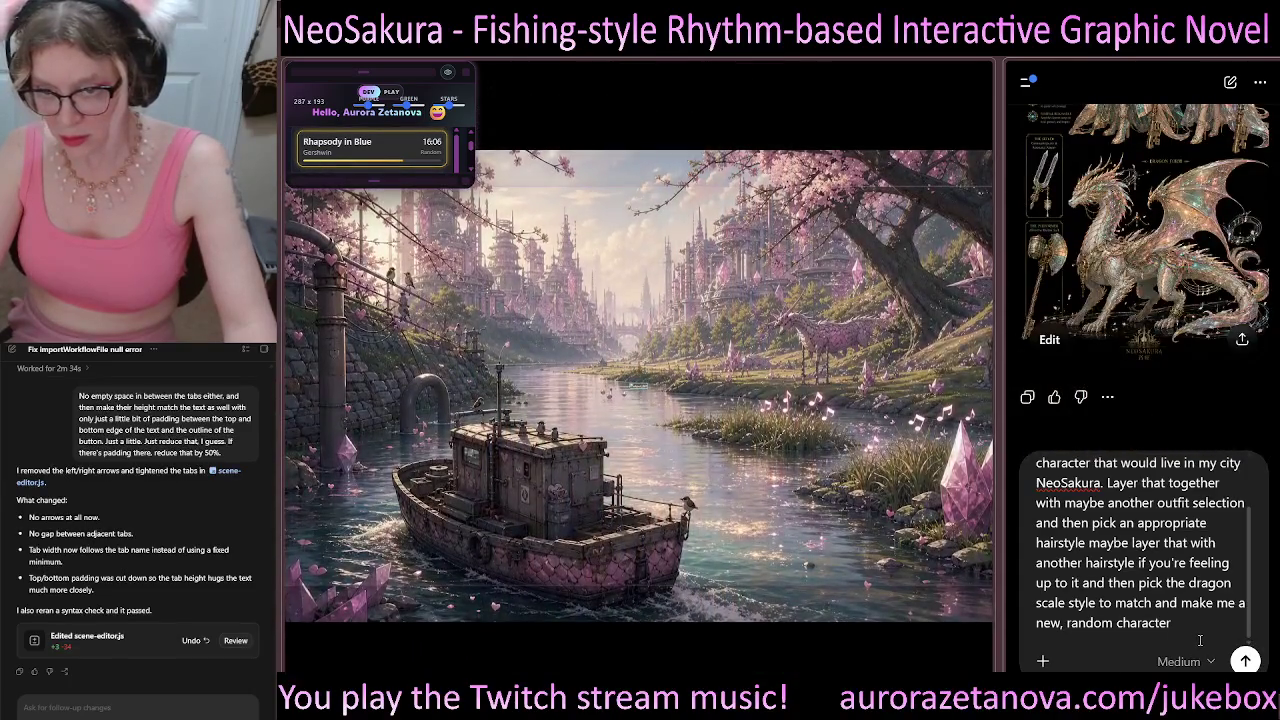
scroll(1196, 600, "up", 3)
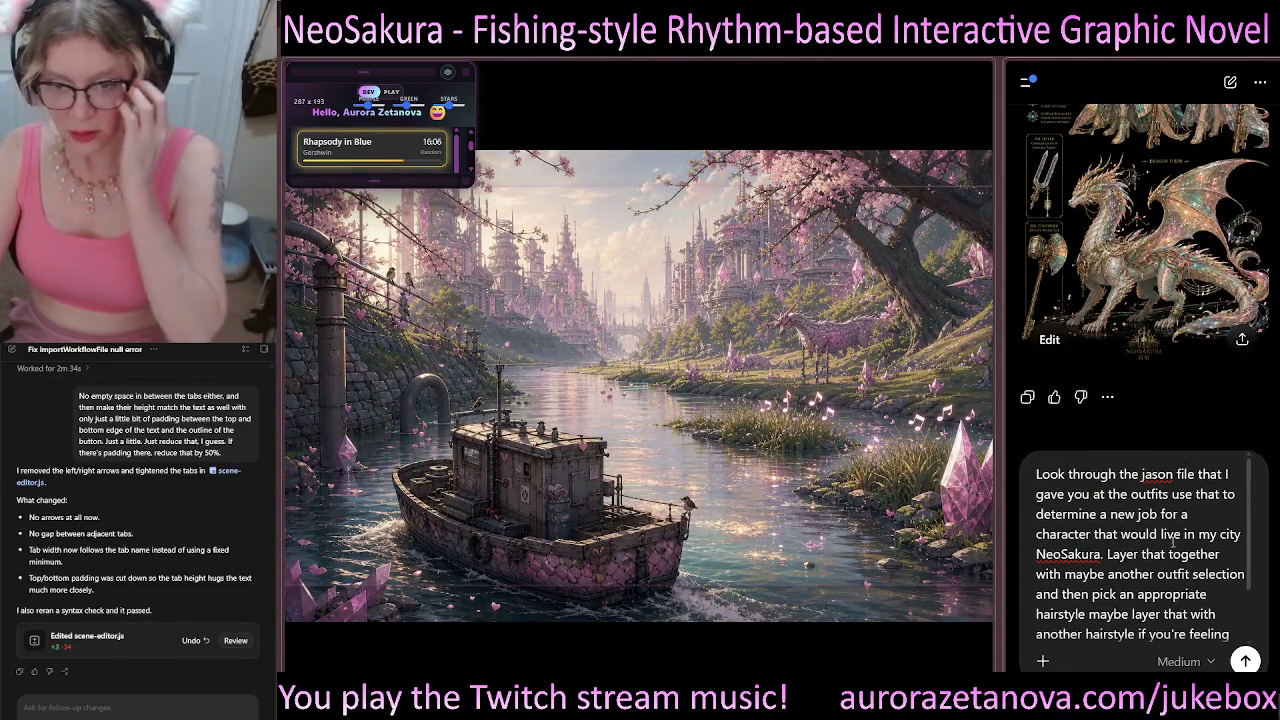
scroll(1176, 556, "down", 3)
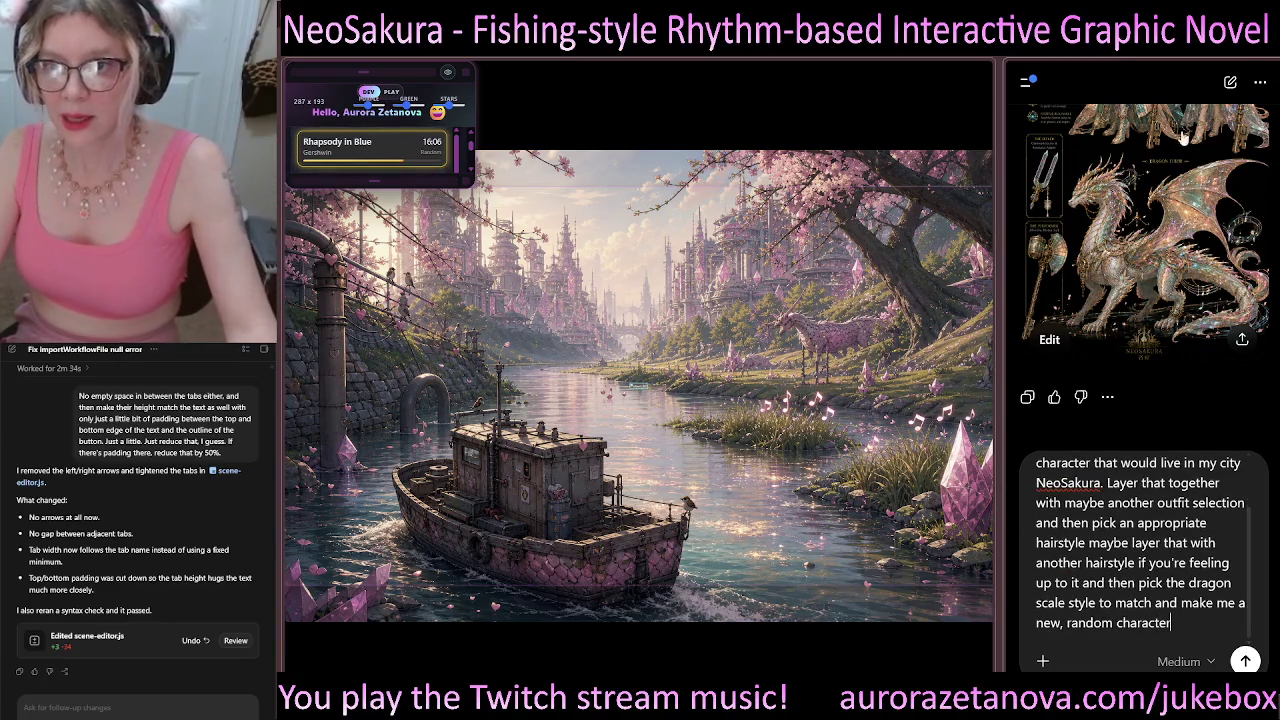
left_click(1026, 87)
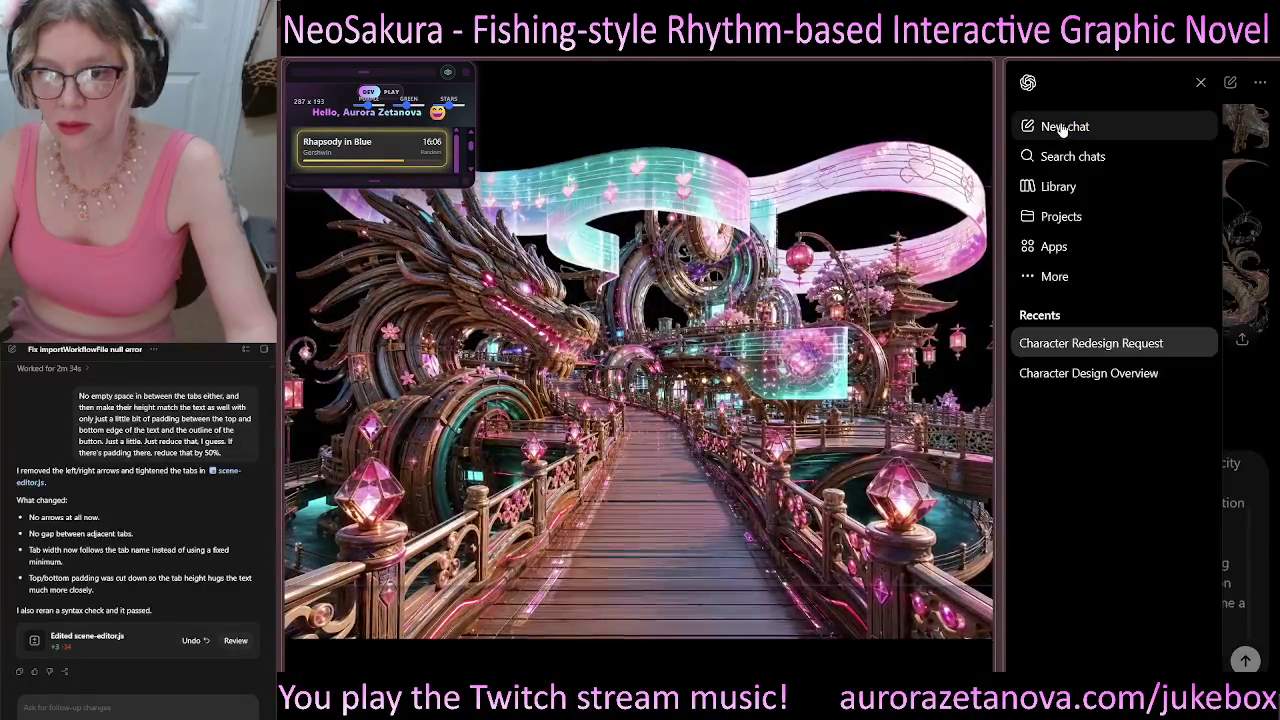
Step: Start a new empty chat and keep the reasoning level at Medium
key("Escape")
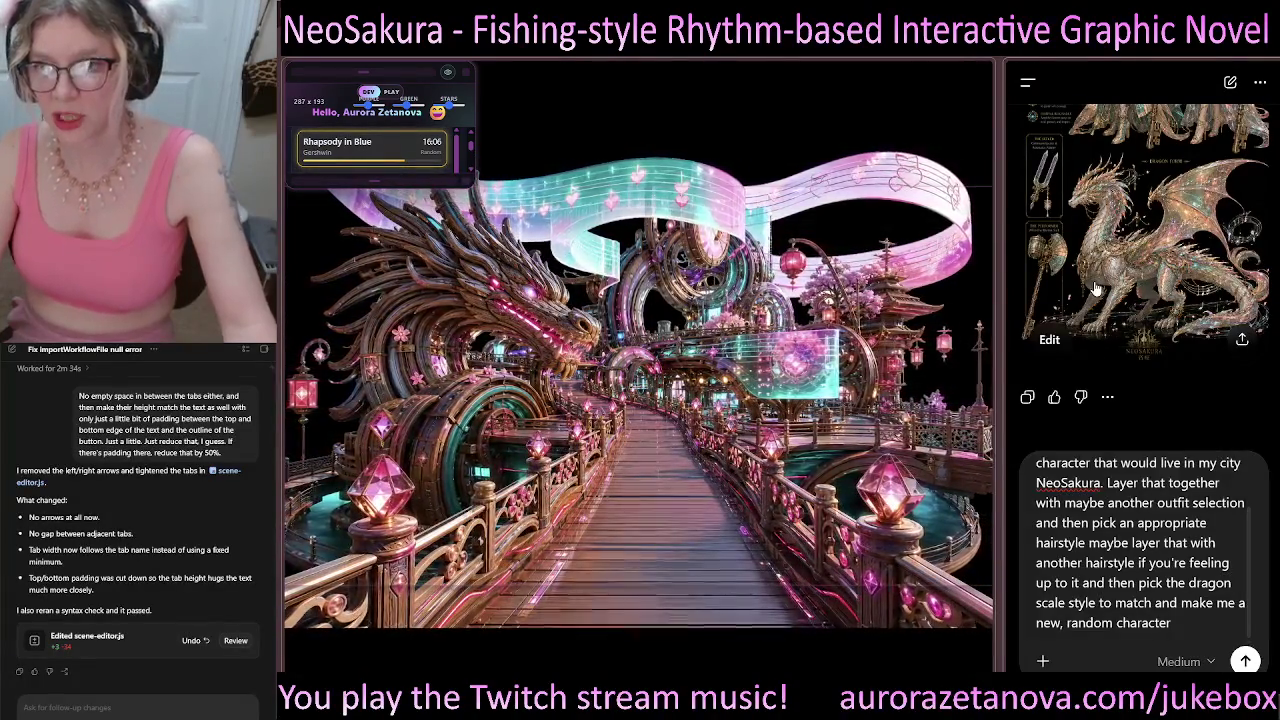
key("ctrl+shift+o")
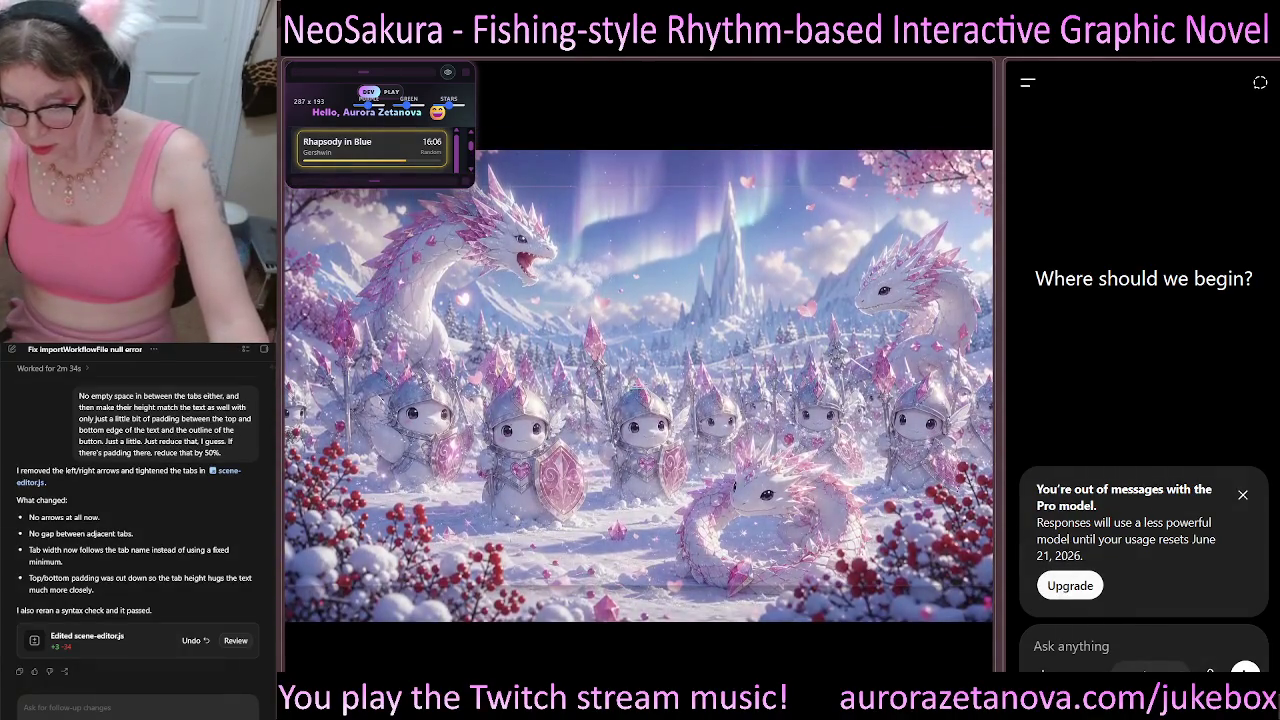
left_click(1148, 668)
mouse_move(1133, 638)
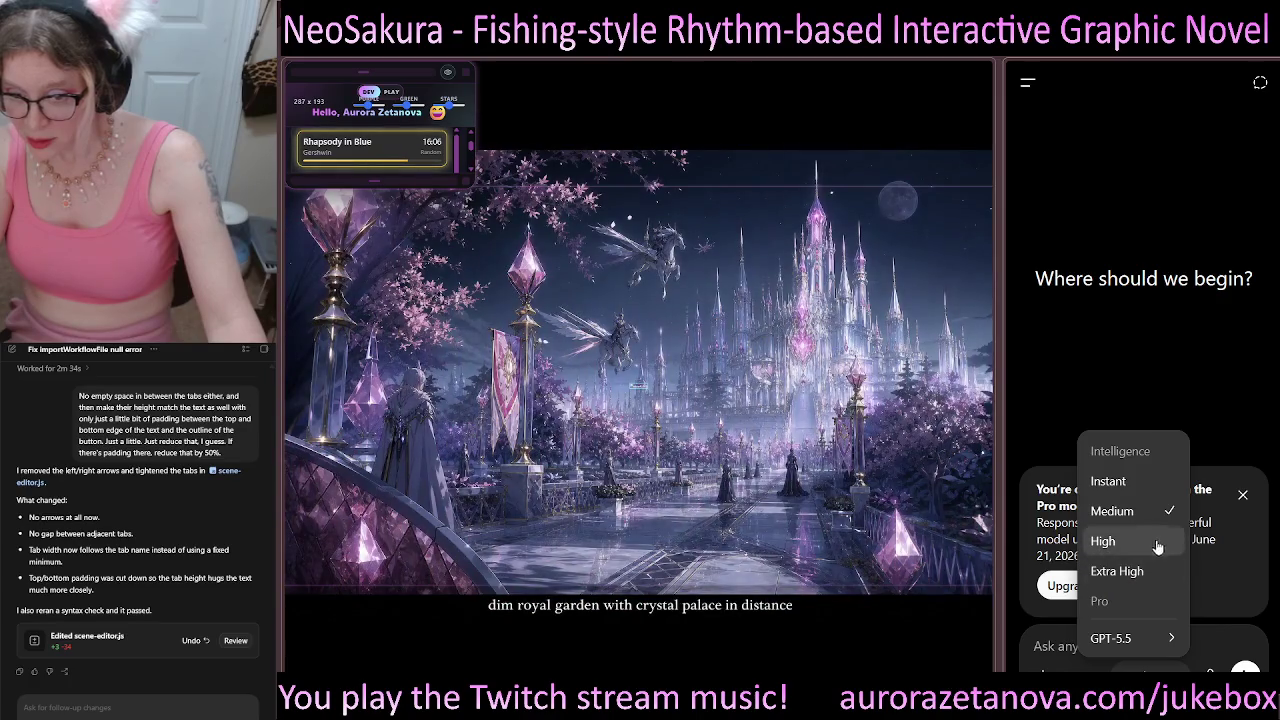
left_click(1158, 542)
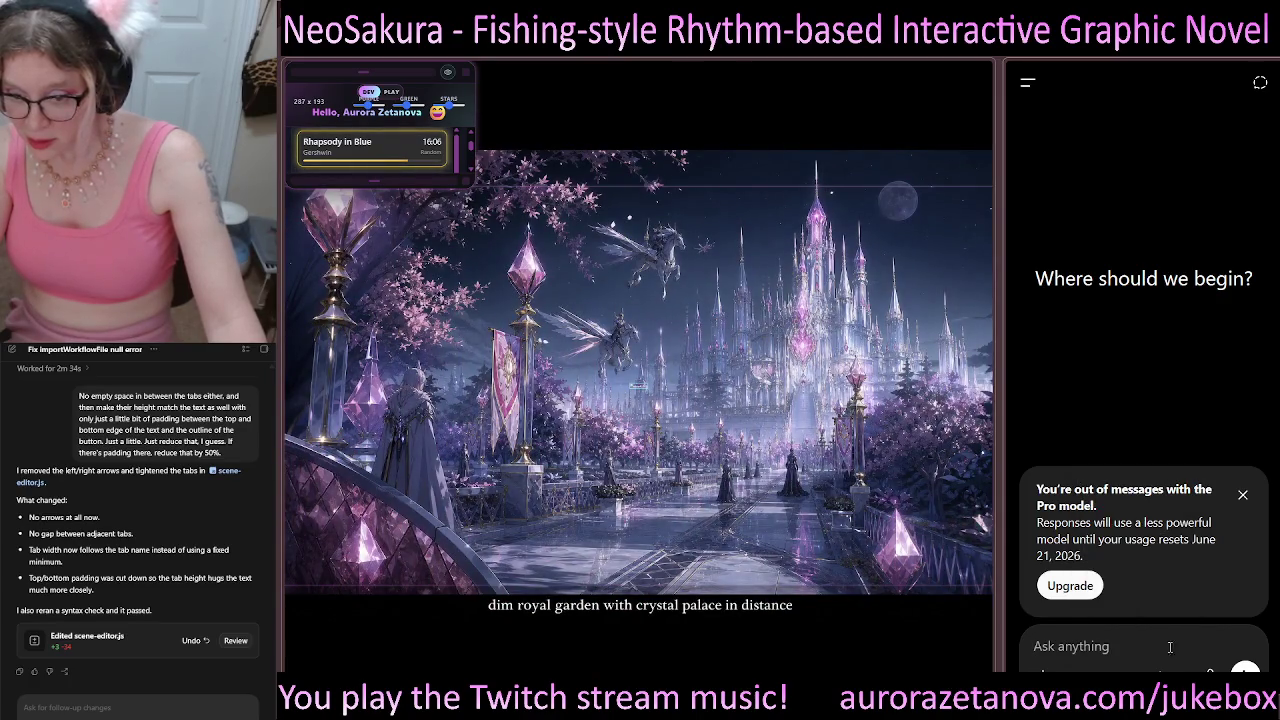
left_click(1160, 668)
left_click(1140, 509)
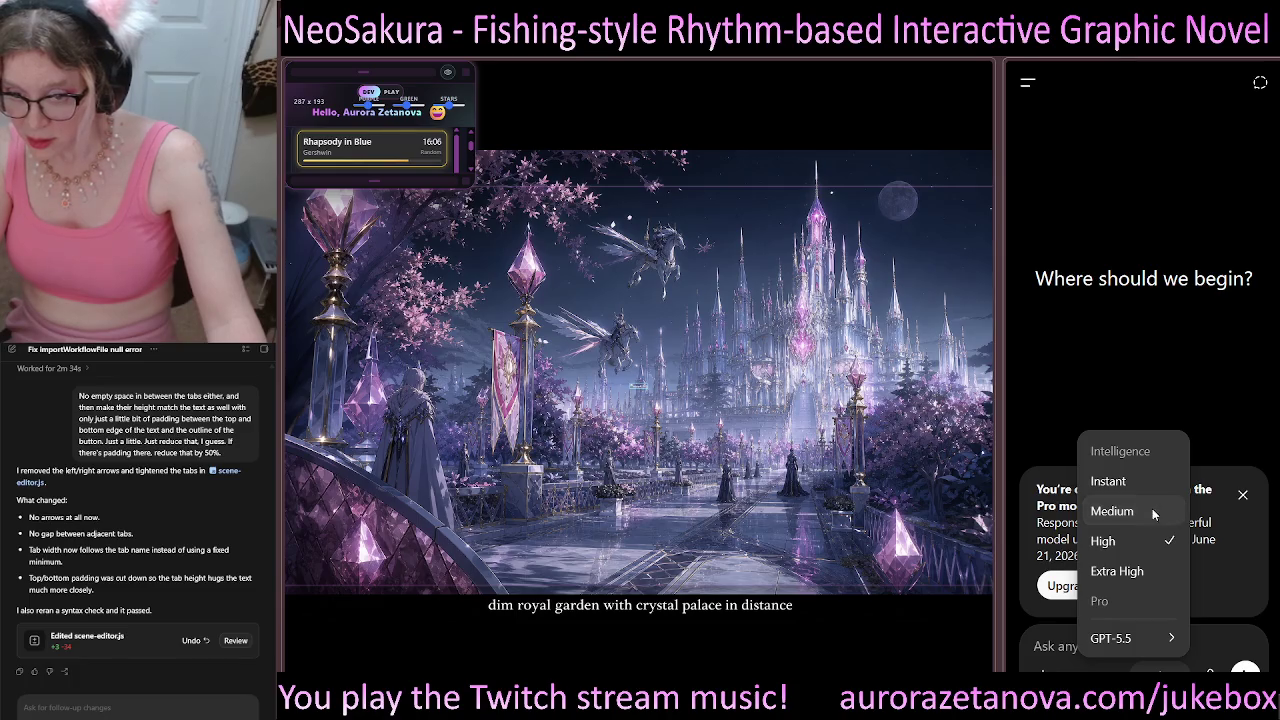
Step: Dismiss the out-of-Pro-messages notice and browse recent library files without attaching any
left_click(1243, 494)
left_click(1040, 674)
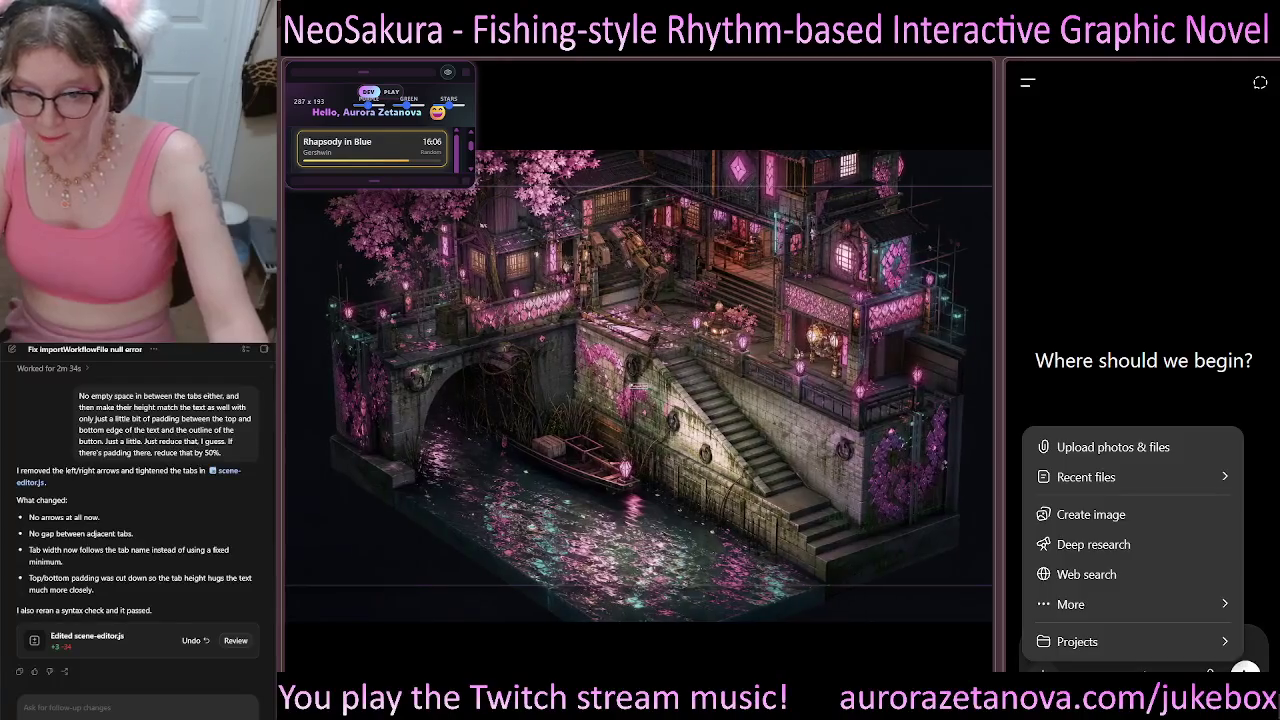
left_click(1086, 477)
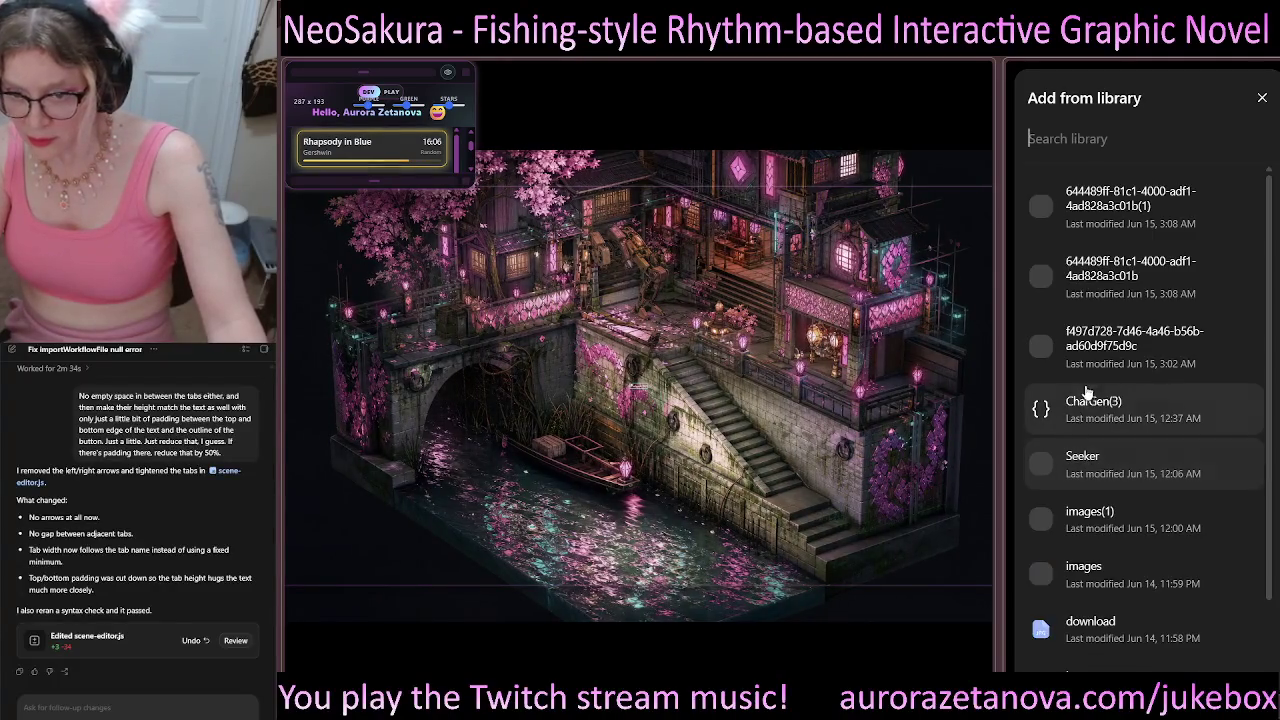
left_click(1263, 99)
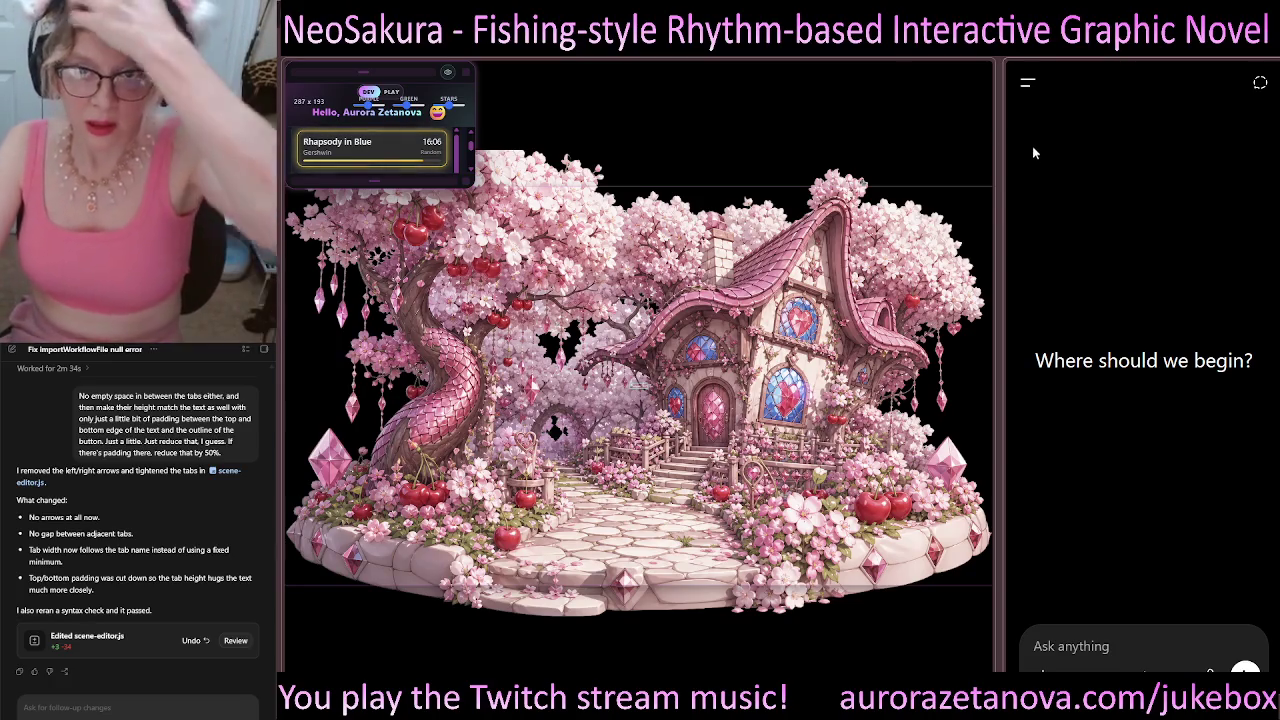
Step: Reopen the Character Redesign Request conversation from the recent chats list
left_click(1027, 82)
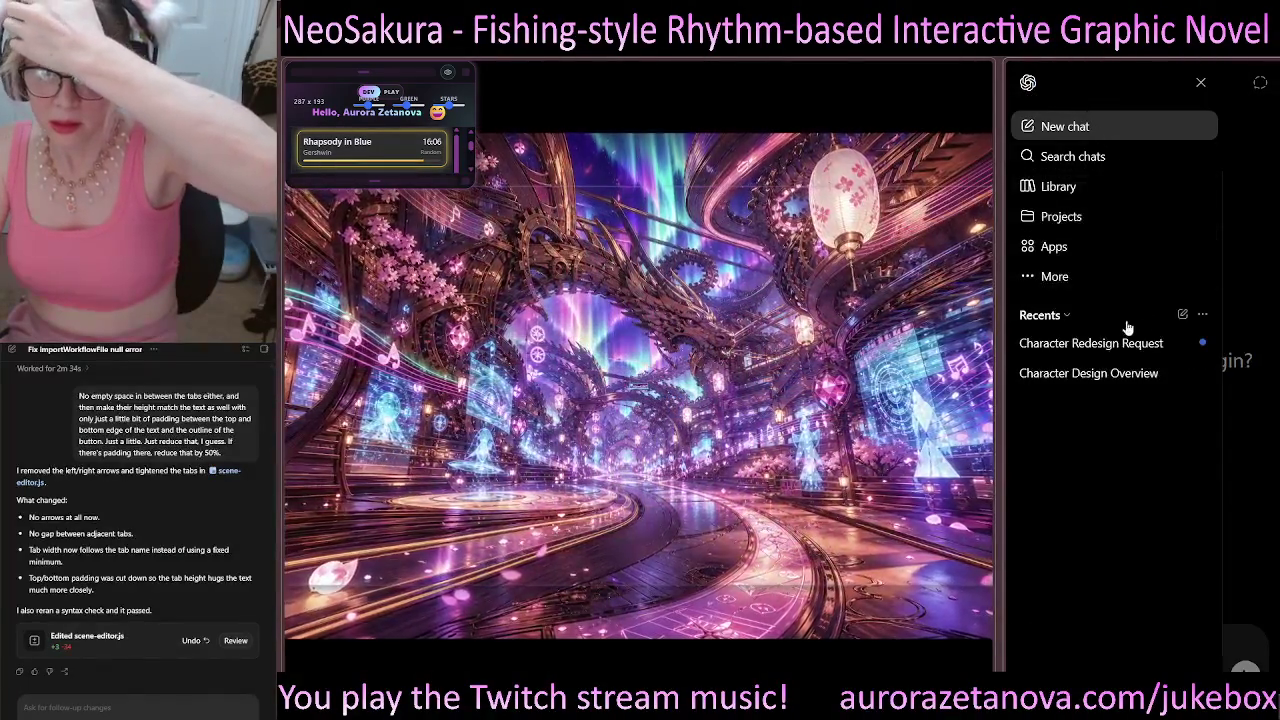
left_click(1040, 343)
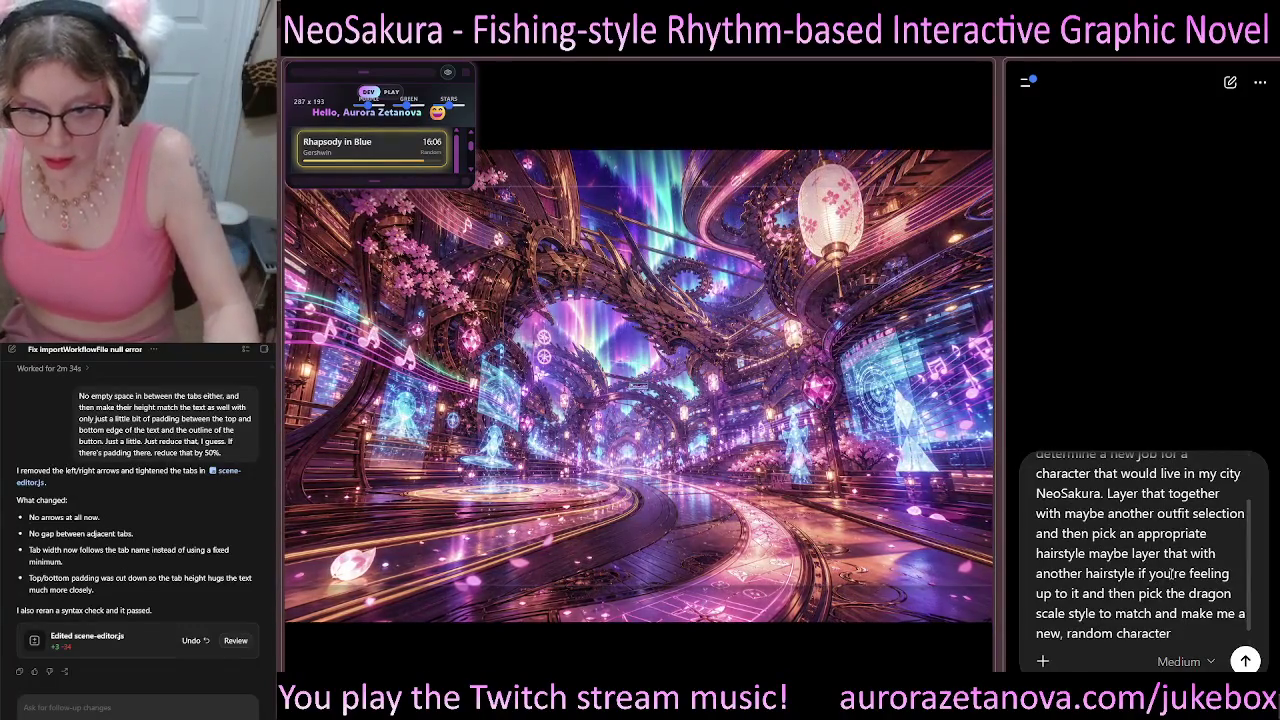
Step: Select the drafted character prompt, delete it, and paste it back into the message box
scroll(1173, 572, "up", 1)
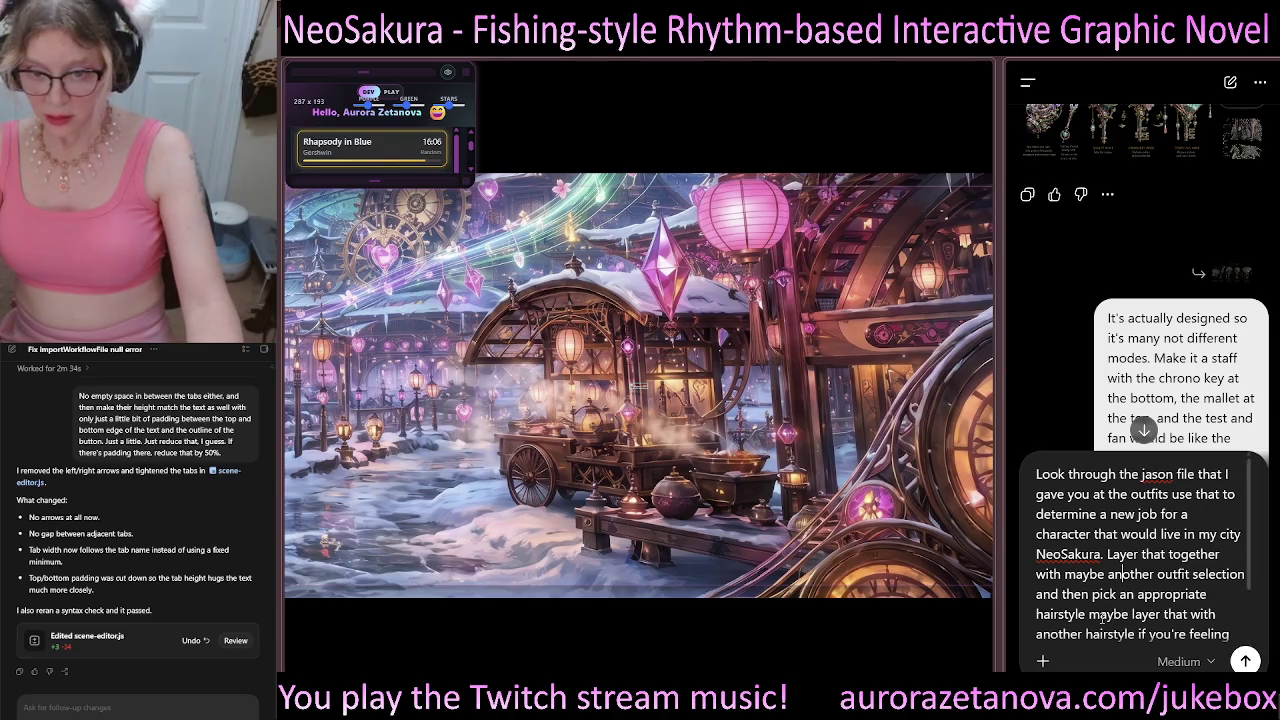
triple_click(1101, 600)
key("ctrl+c")
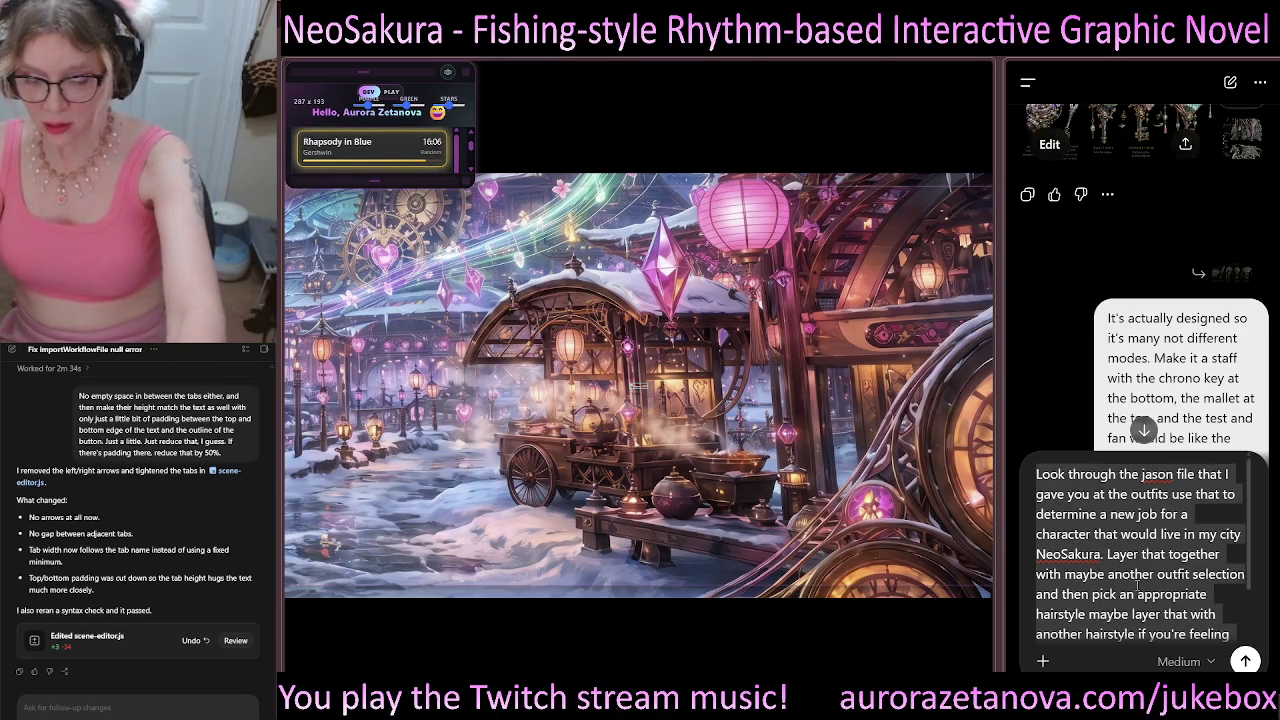
key("BackSpace")
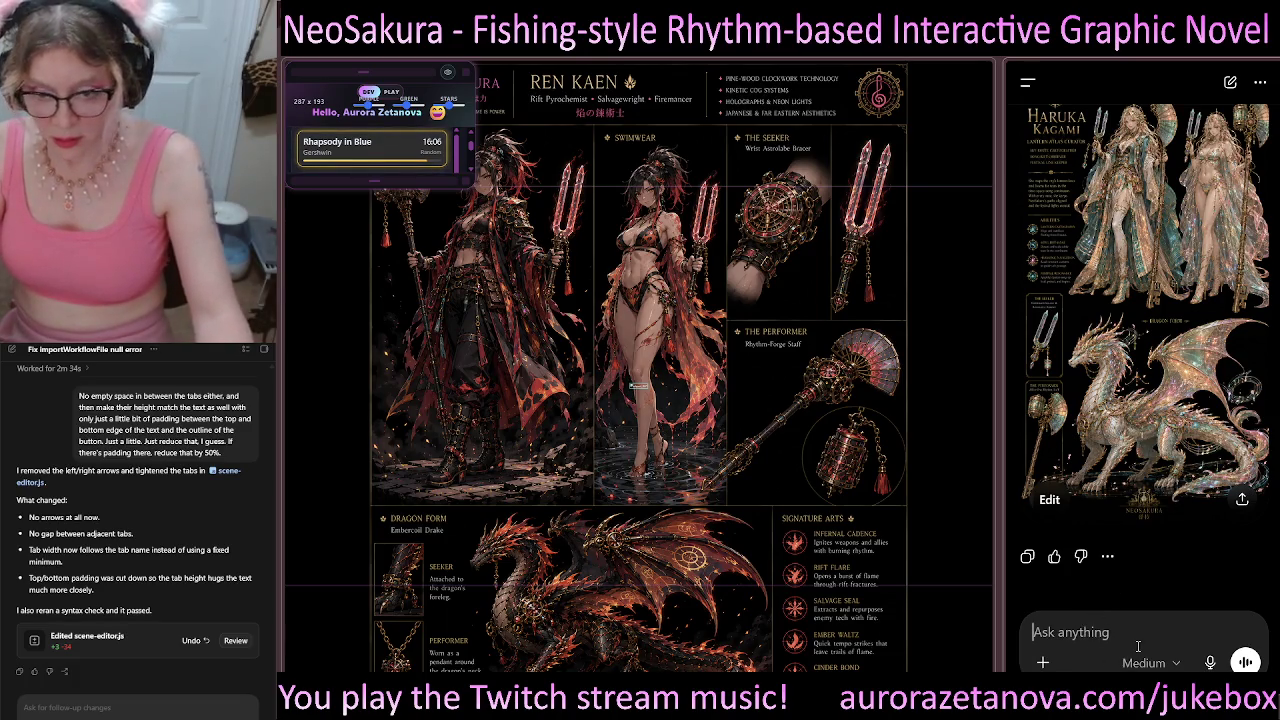
key("ctrl+v")
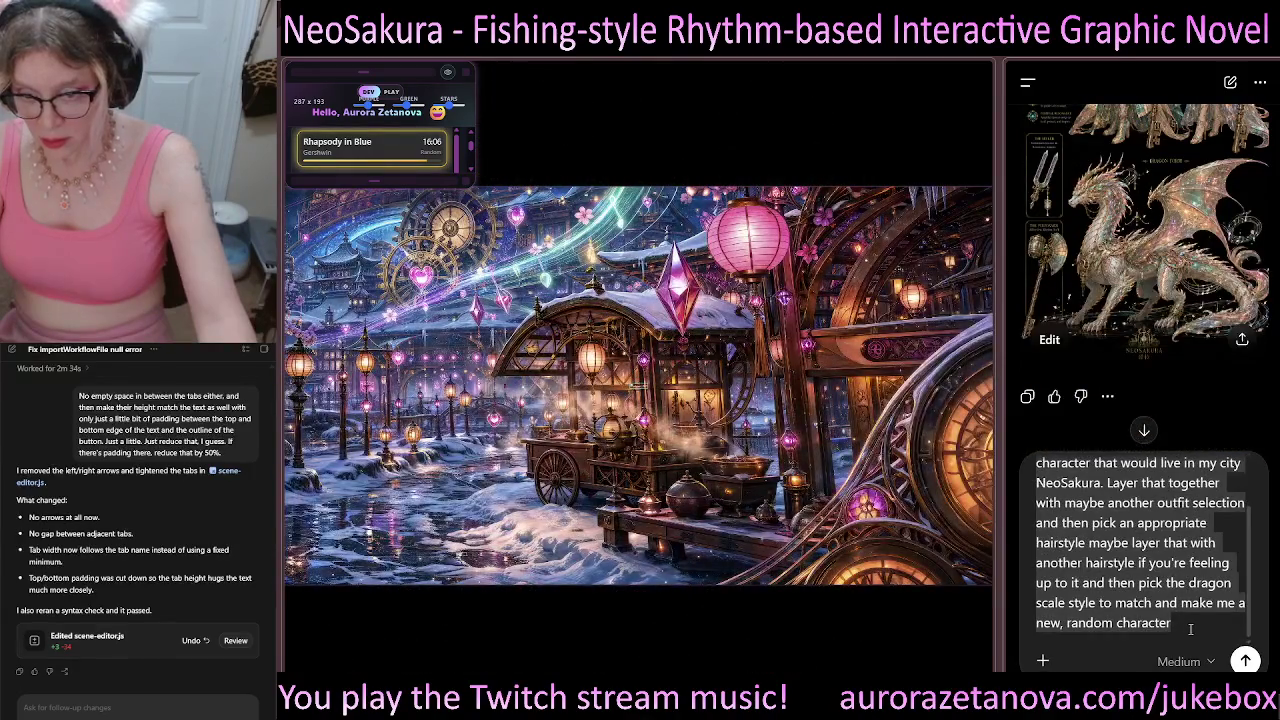
Step: Add a request for the VERBATIM image-renderer prompt instead of an image, and send it
left_click(1176, 623)
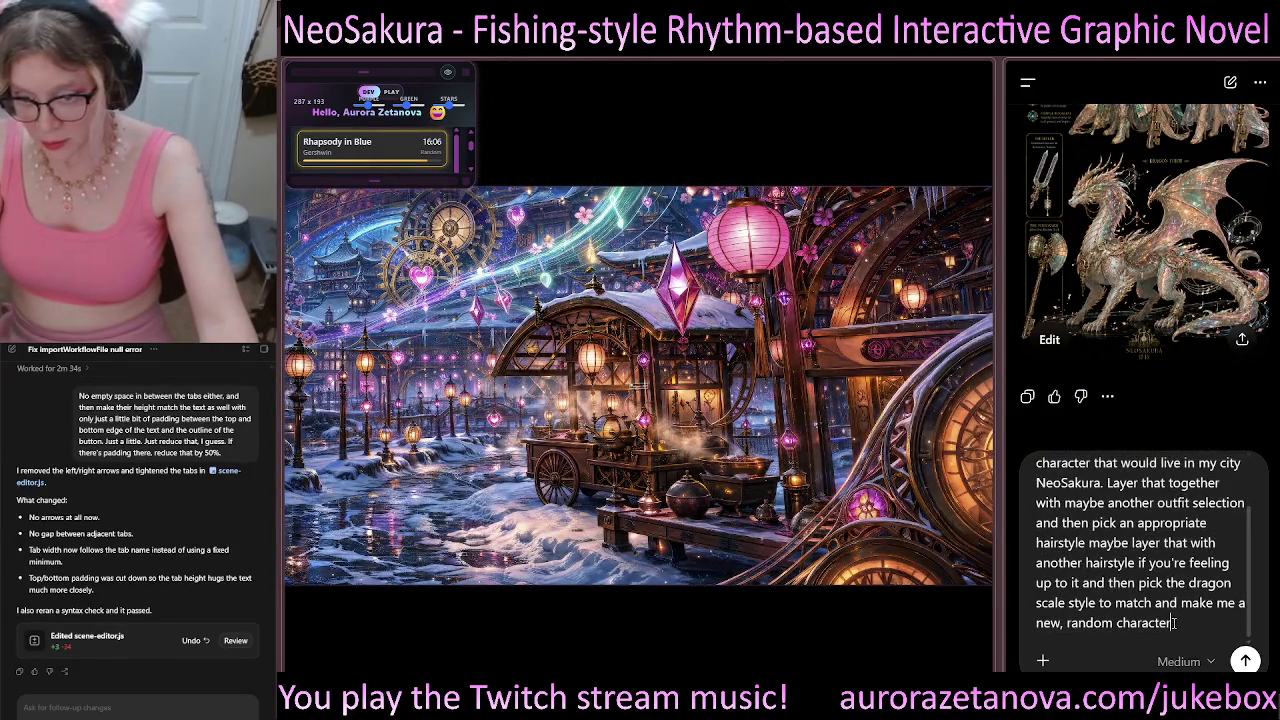
type(".")
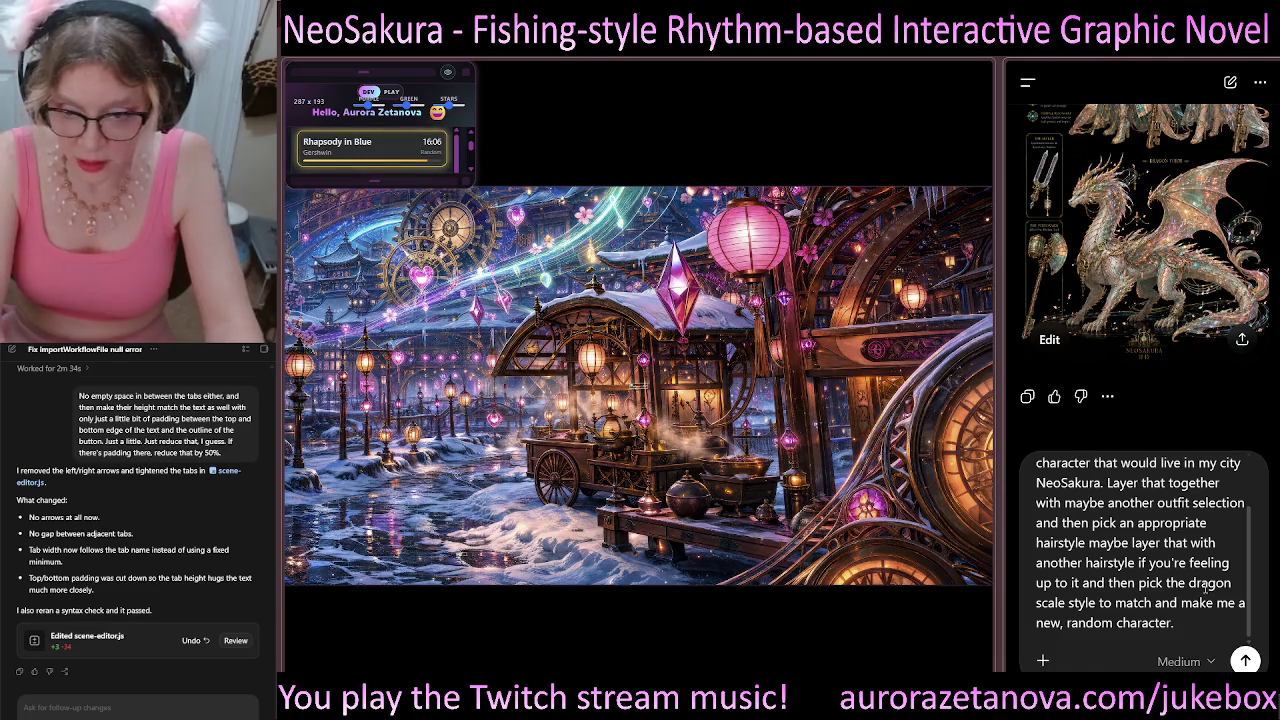
key("shift+Return")
type("this ")
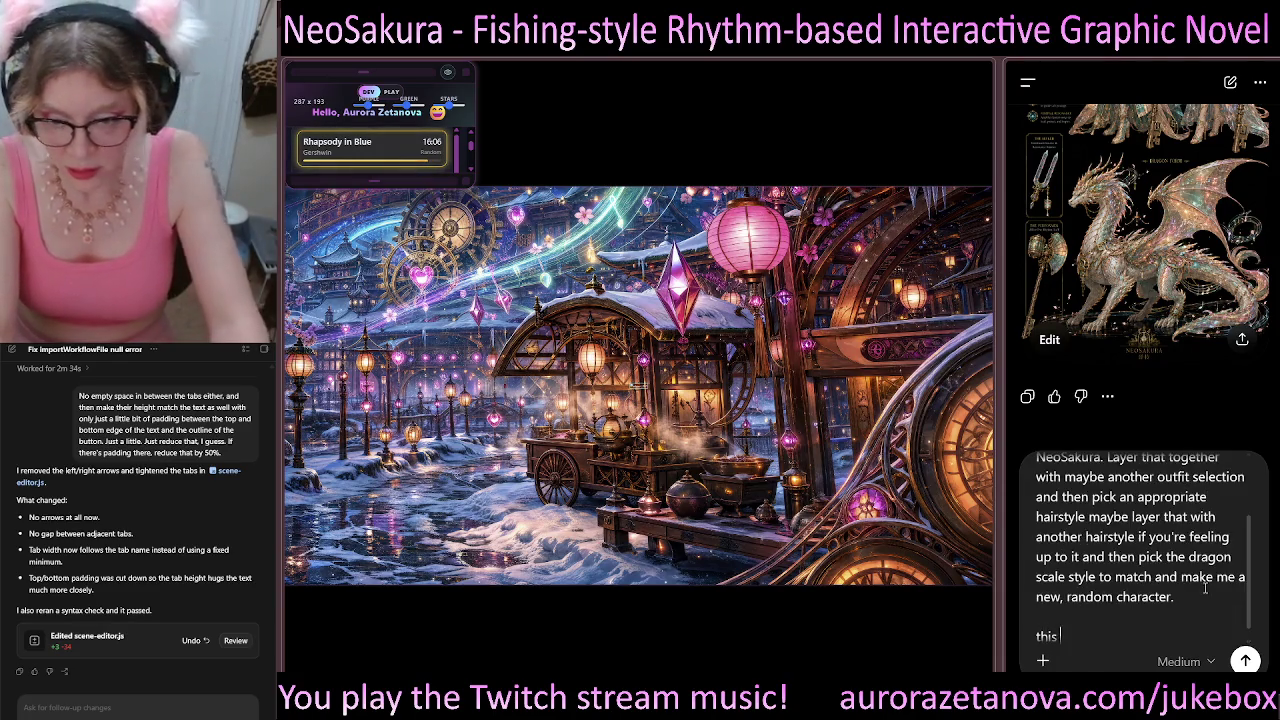
type("time, instea")
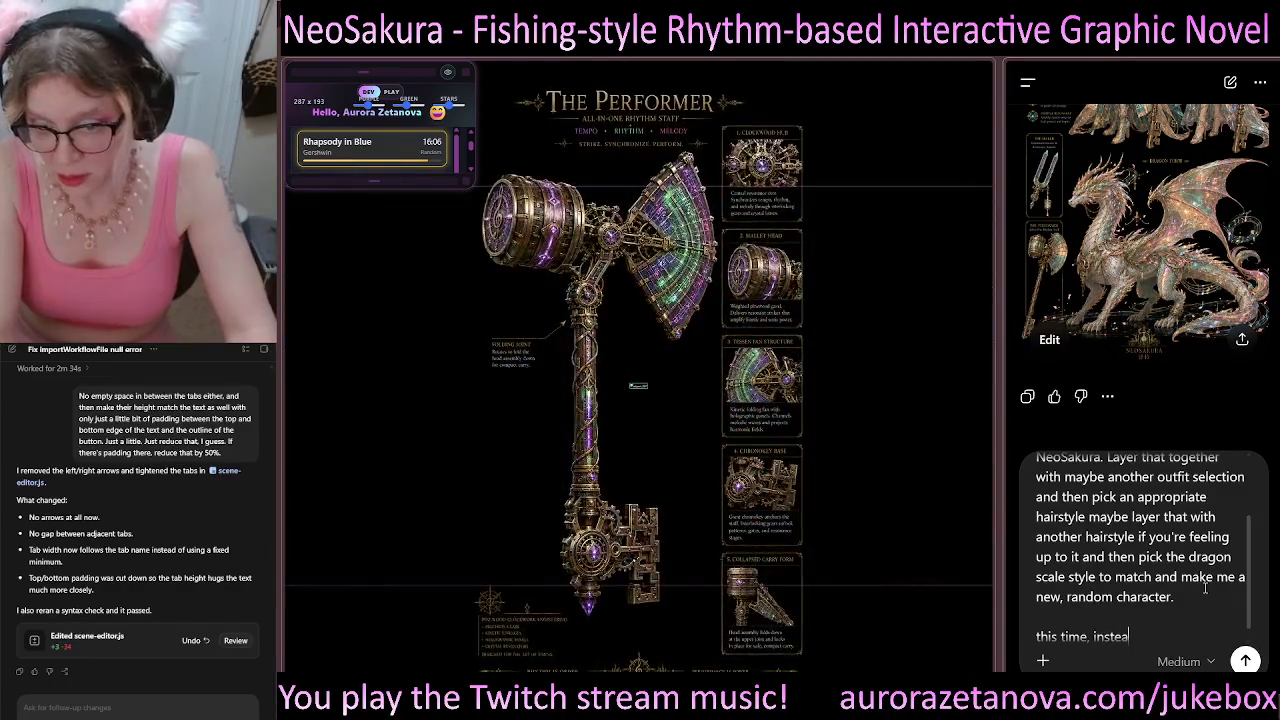
type("d of creating t")
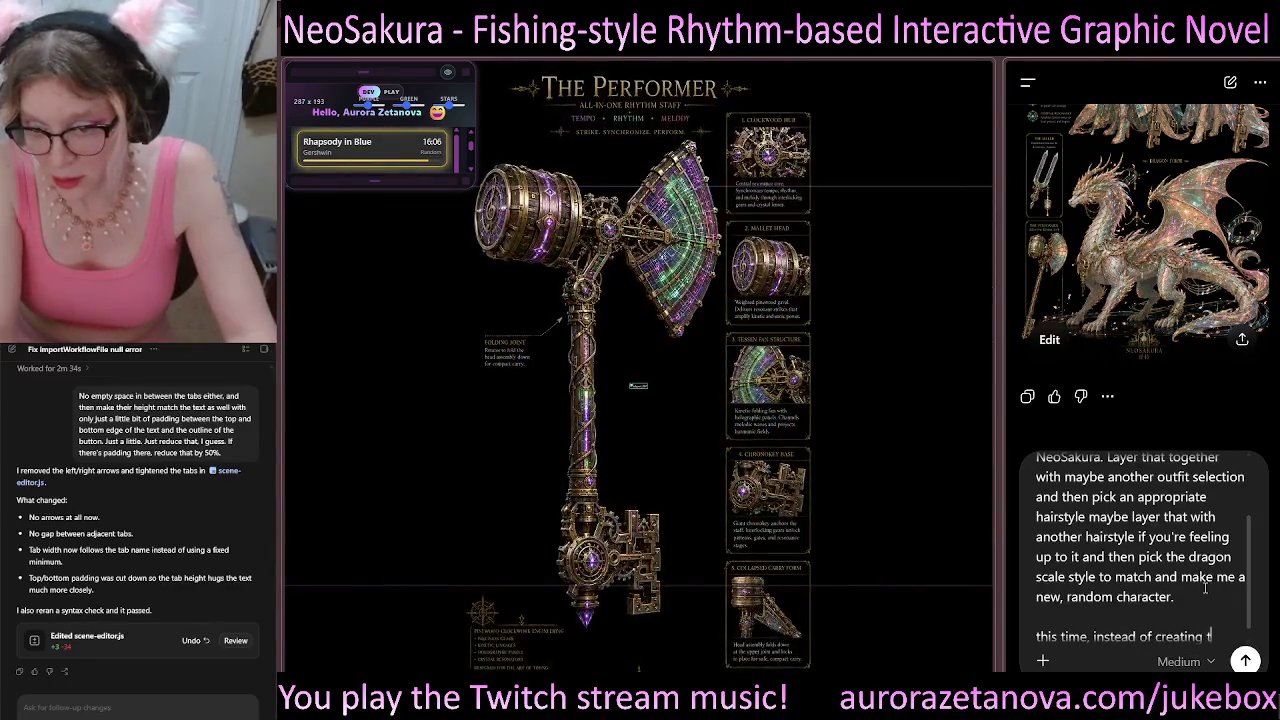
type("he act")
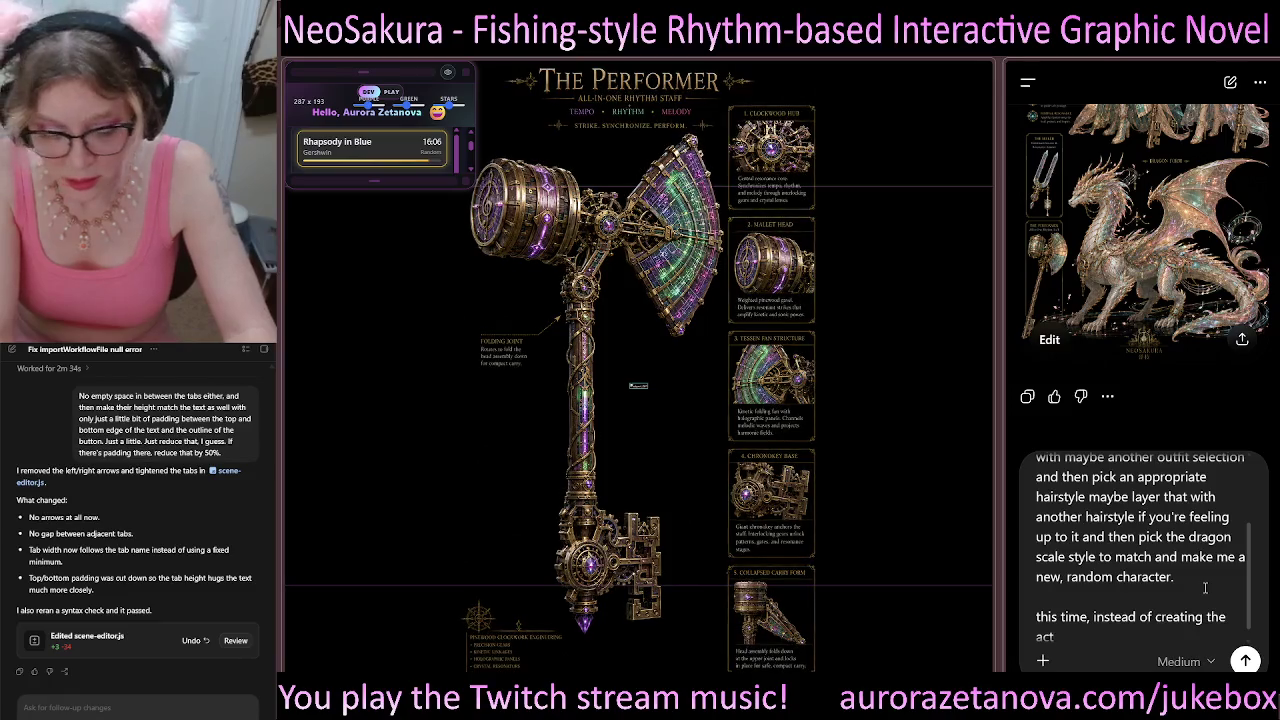
type("ual image, give e")
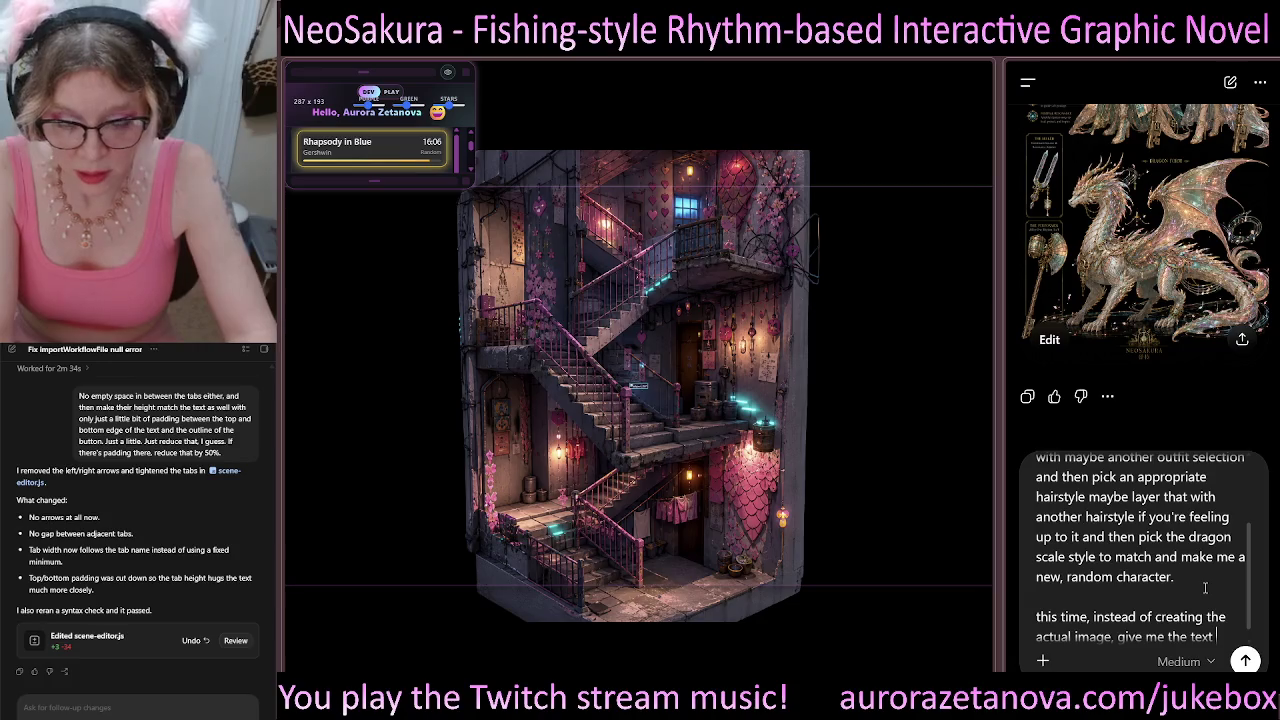
type("prom")
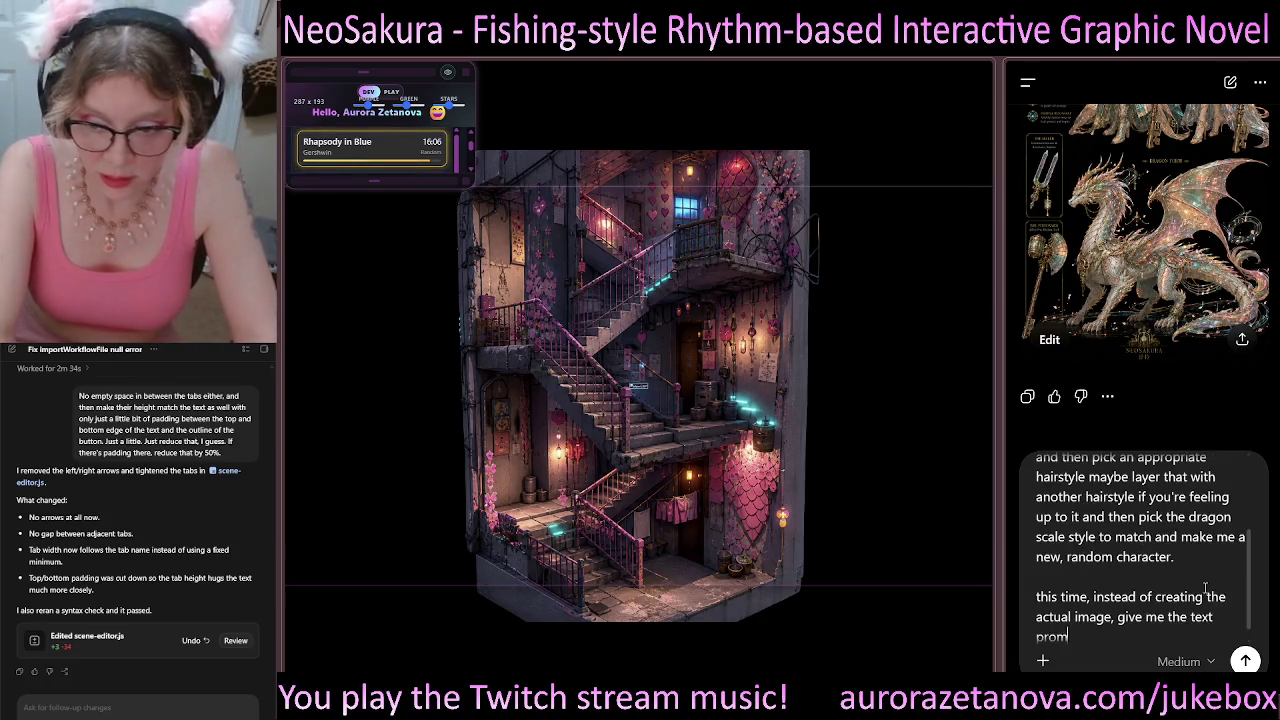
type("pt you would send")
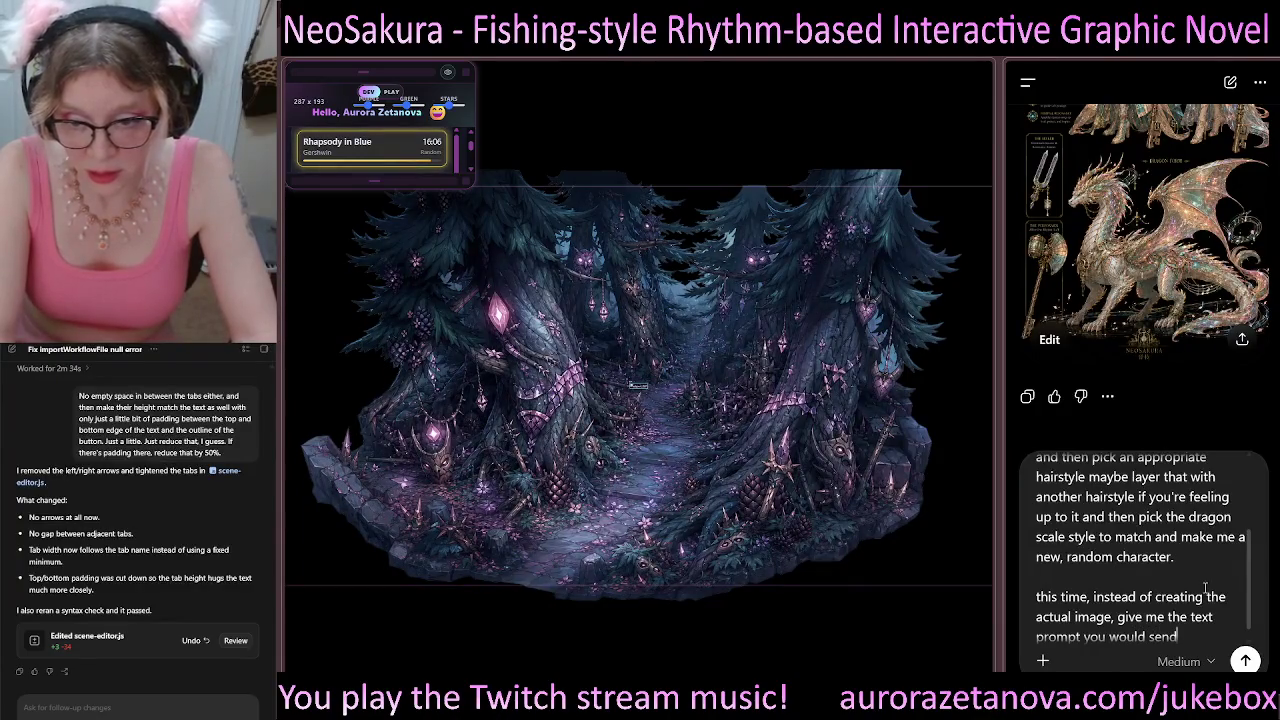
key("BackSpace")
key("BackSpace")
key("BackSpace")
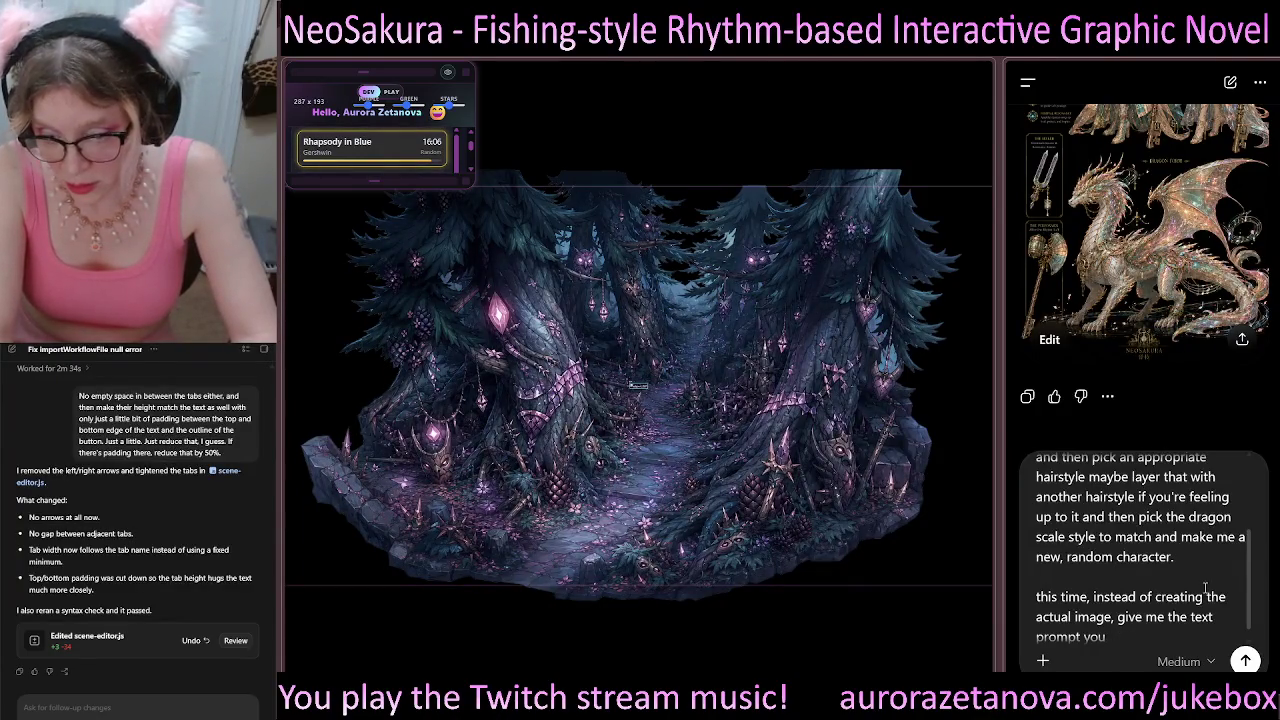
type("re about to send")
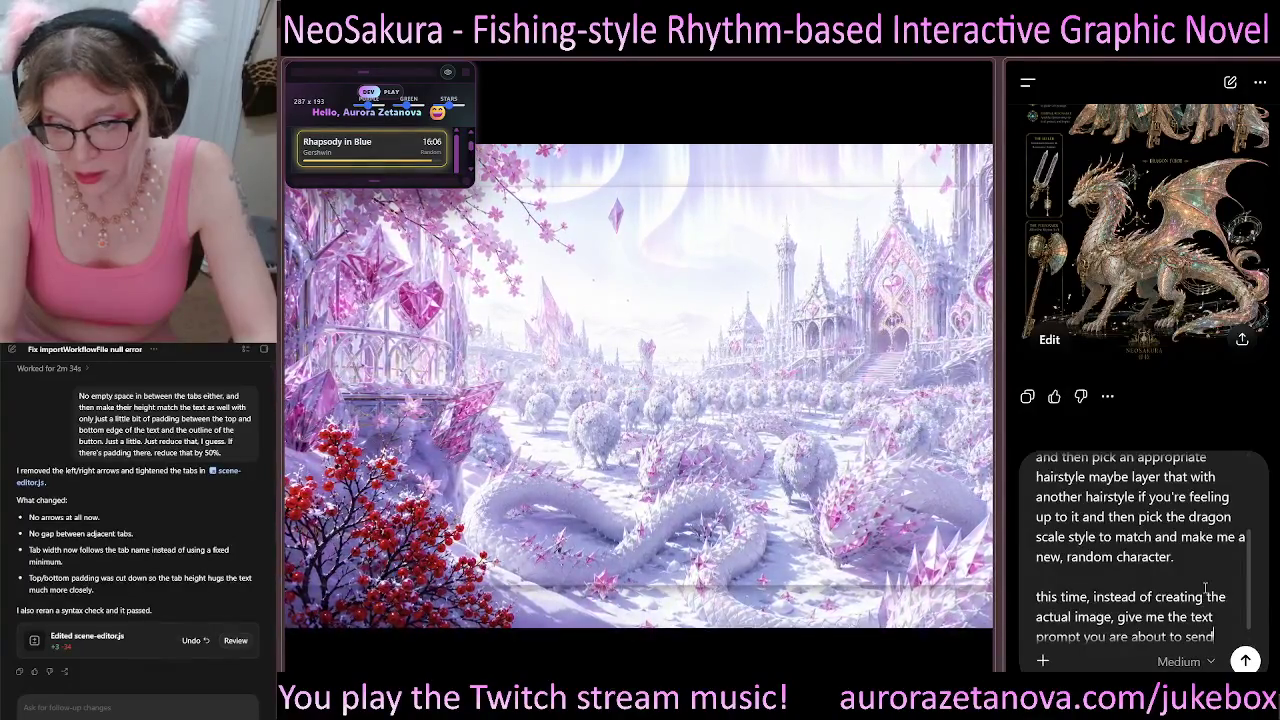
type(" to the")
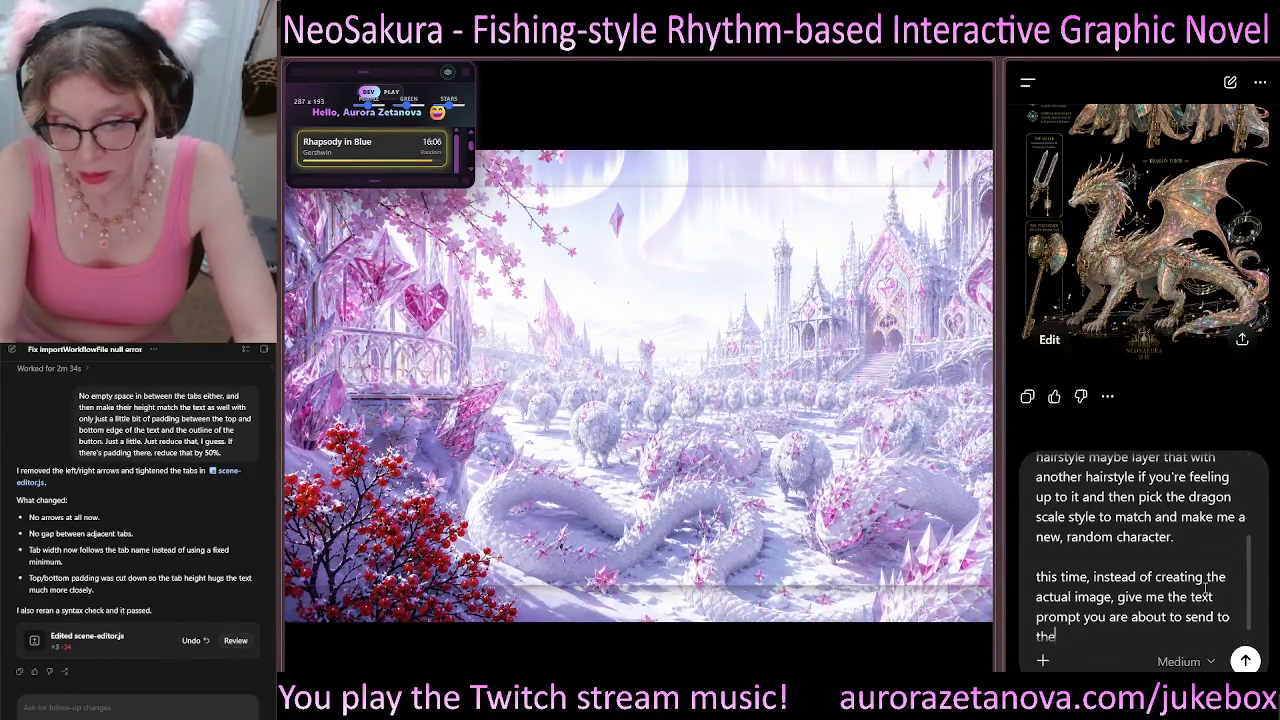
type(" image renderer. VERB")
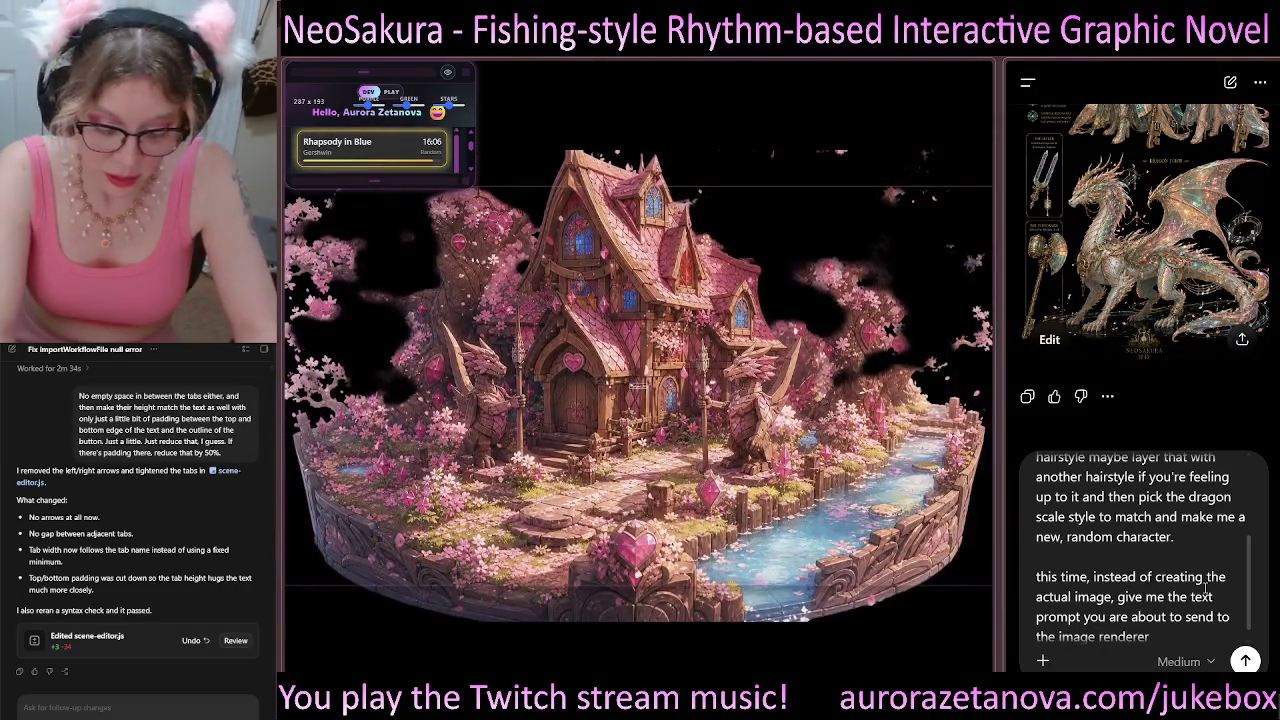
type("ATIM.")
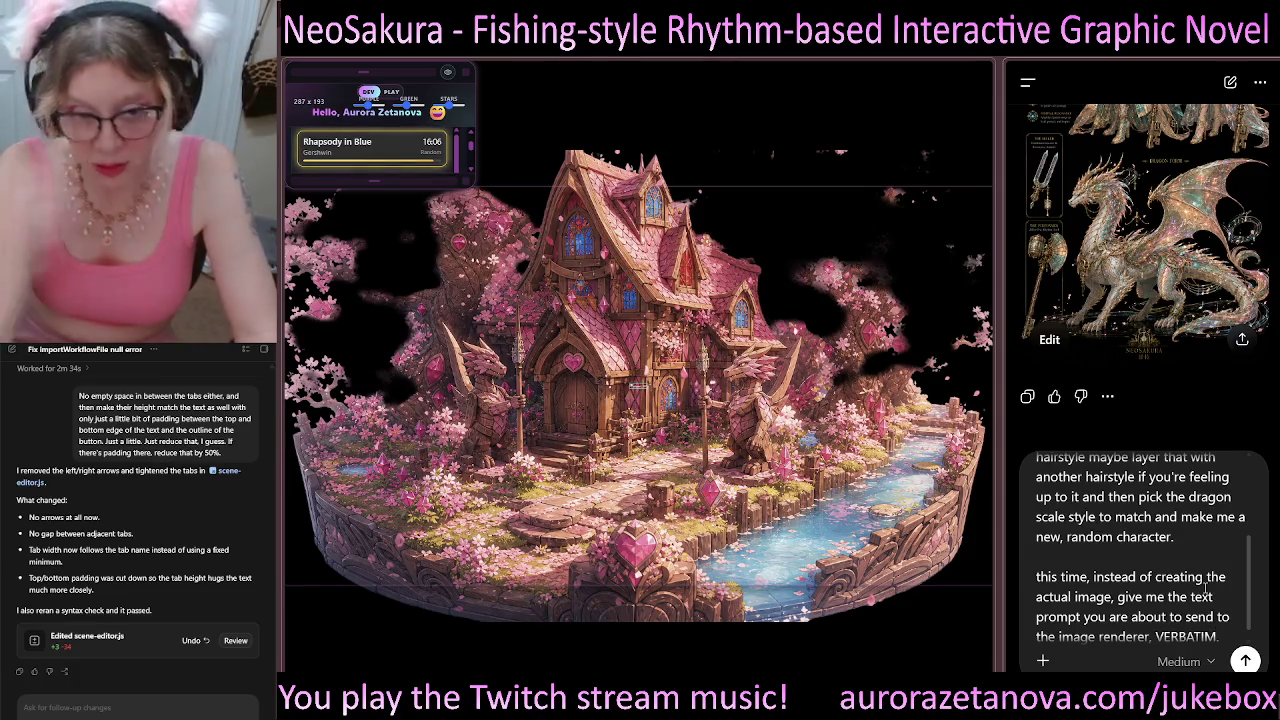
key("Return")
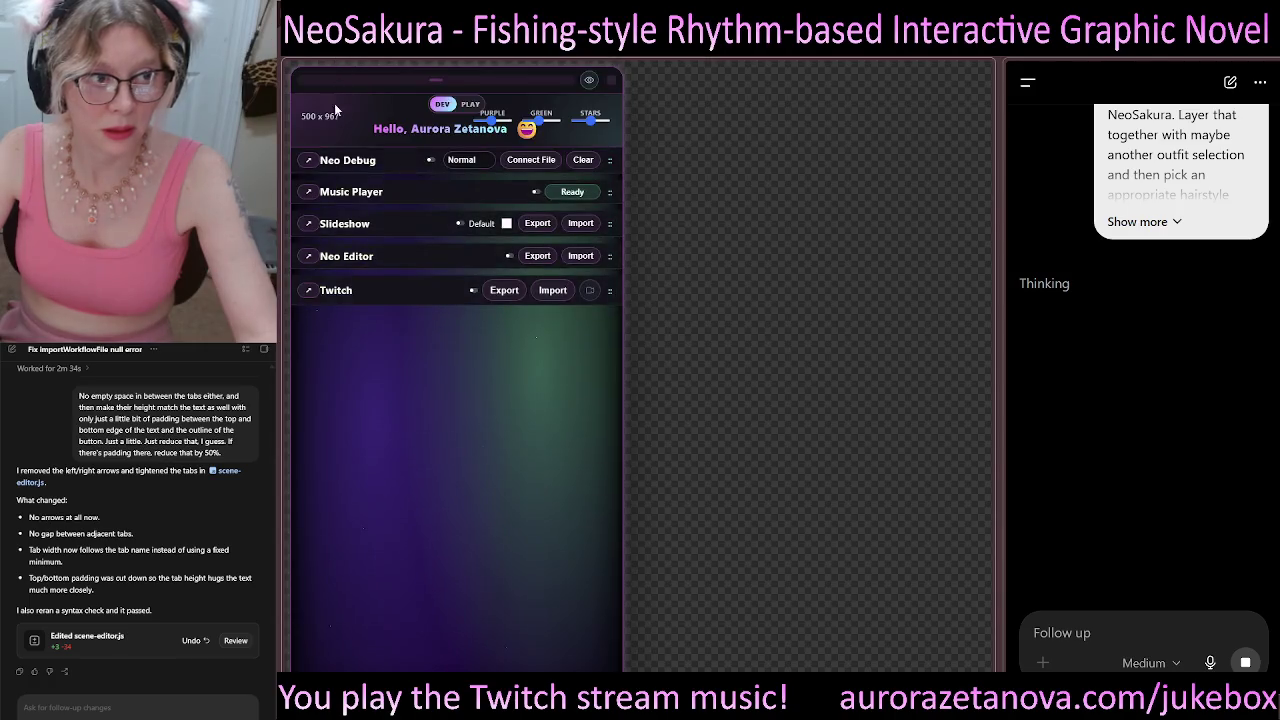
Step: Expand the Music Player section to show its playlist and controls
left_click(376, 196)
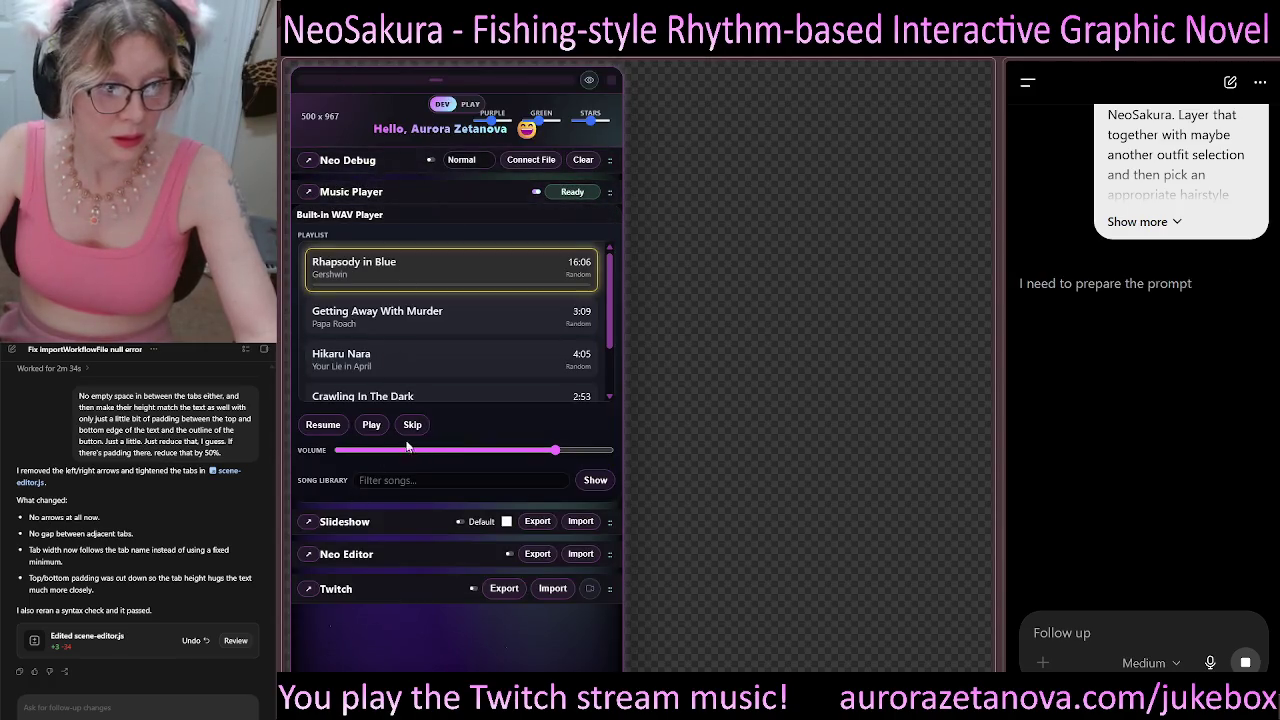
Step: Start playing Getting Away With Murder, then start the slideshow on the canvas
left_click(412, 425)
left_click(371, 425)
left_click(378, 192)
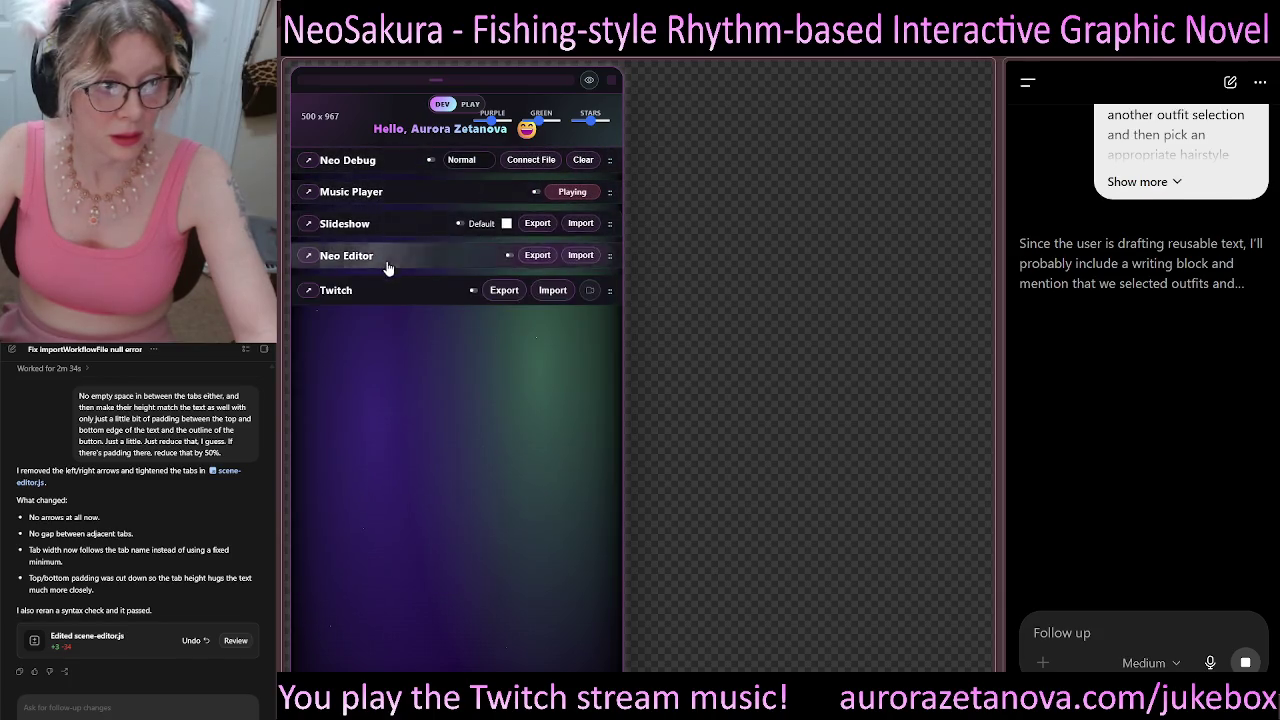
left_click(379, 230)
left_click(443, 249)
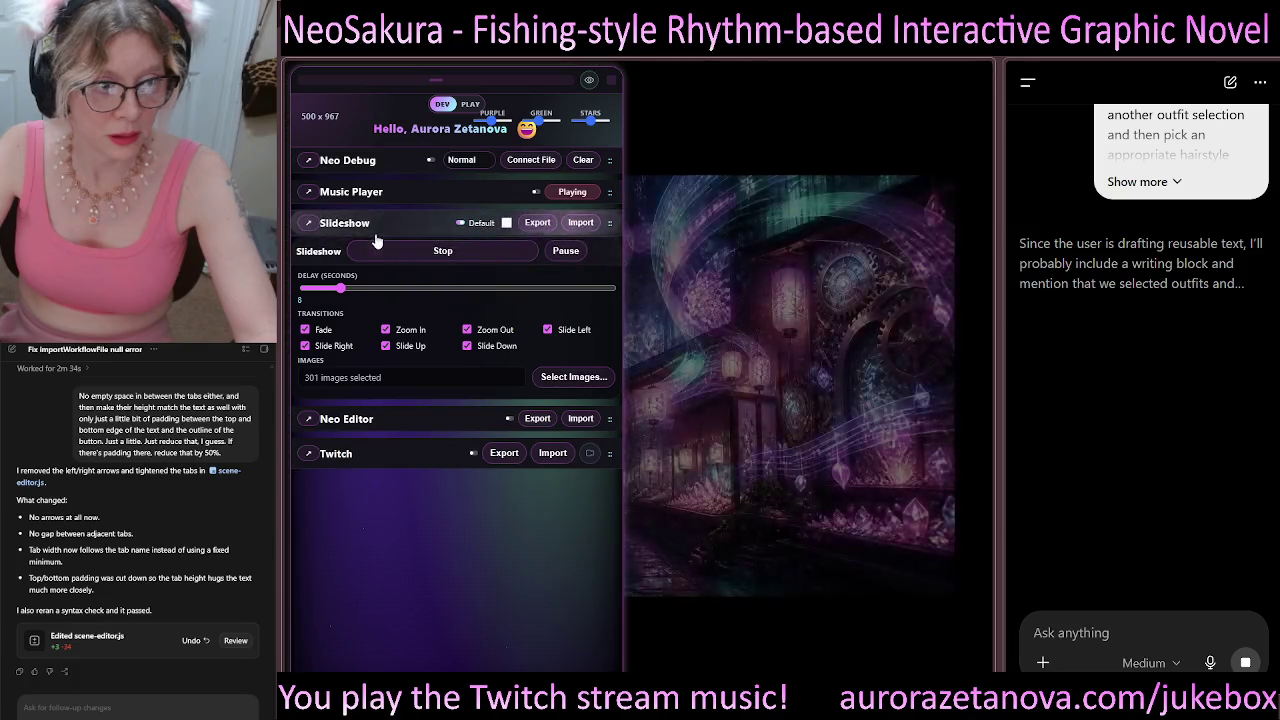
Step: Expand the Neo Editor block list and open the New Scene block's settings
left_click(374, 256)
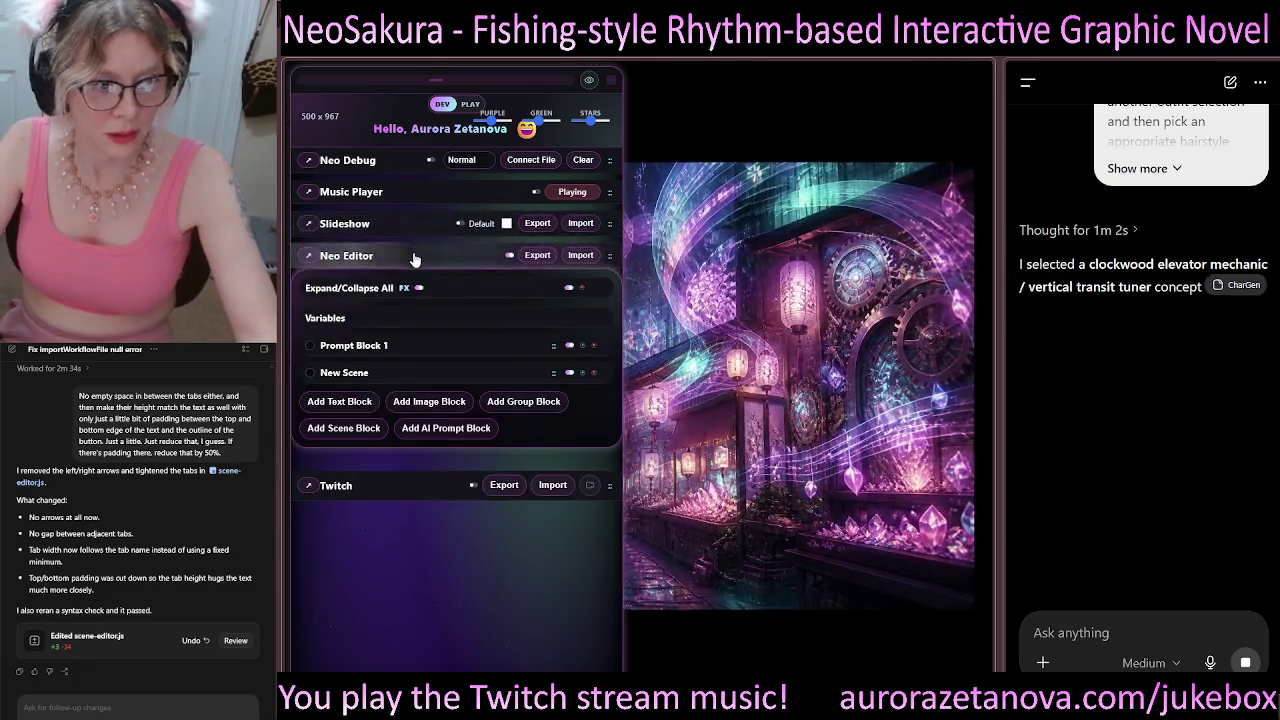
left_click(386, 374)
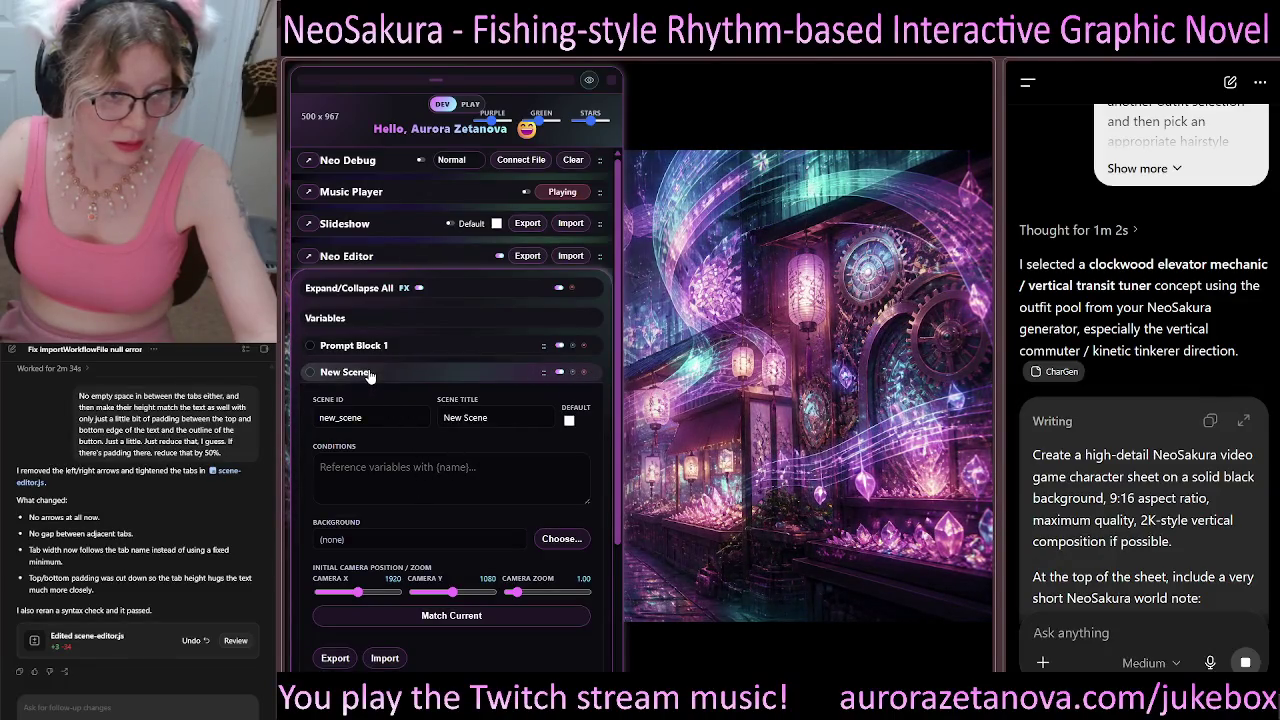
scroll(408, 484, "down", 2)
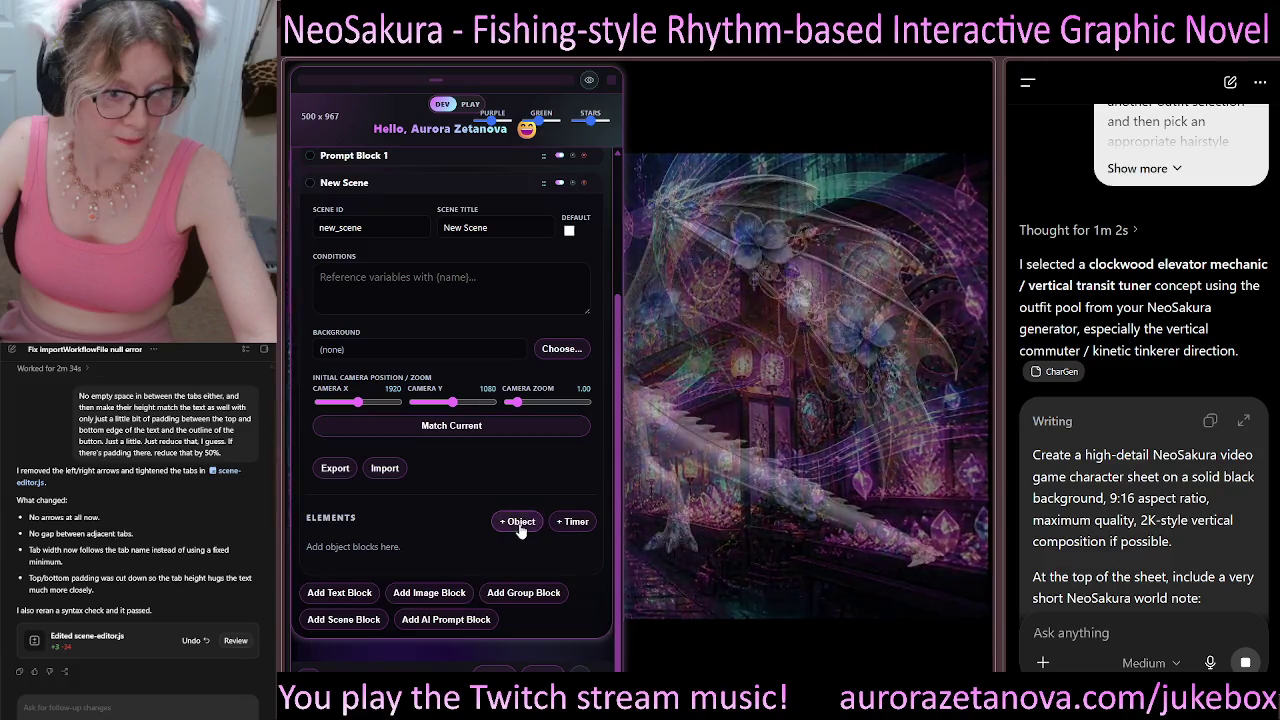
Step: Add an object block to the New Scene, then twice add a copied state and delete it
left_click(518, 521)
scroll(440, 476, "down", 3)
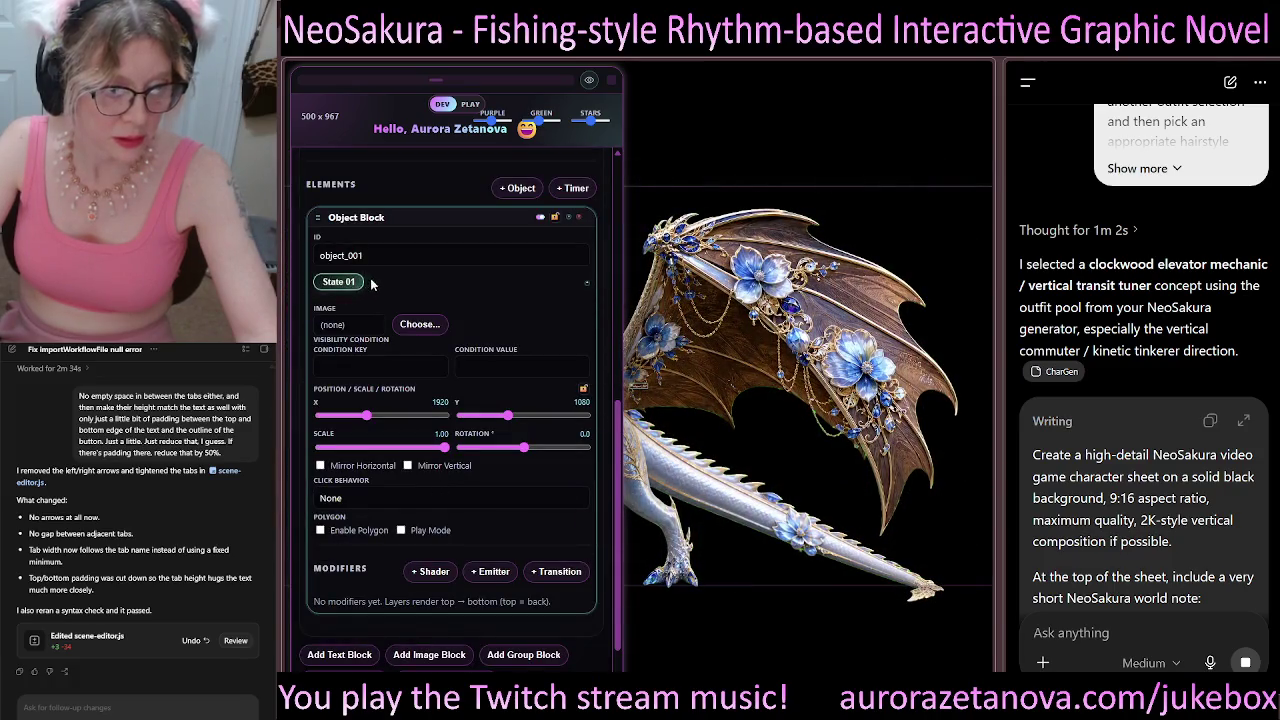
left_click(589, 287)
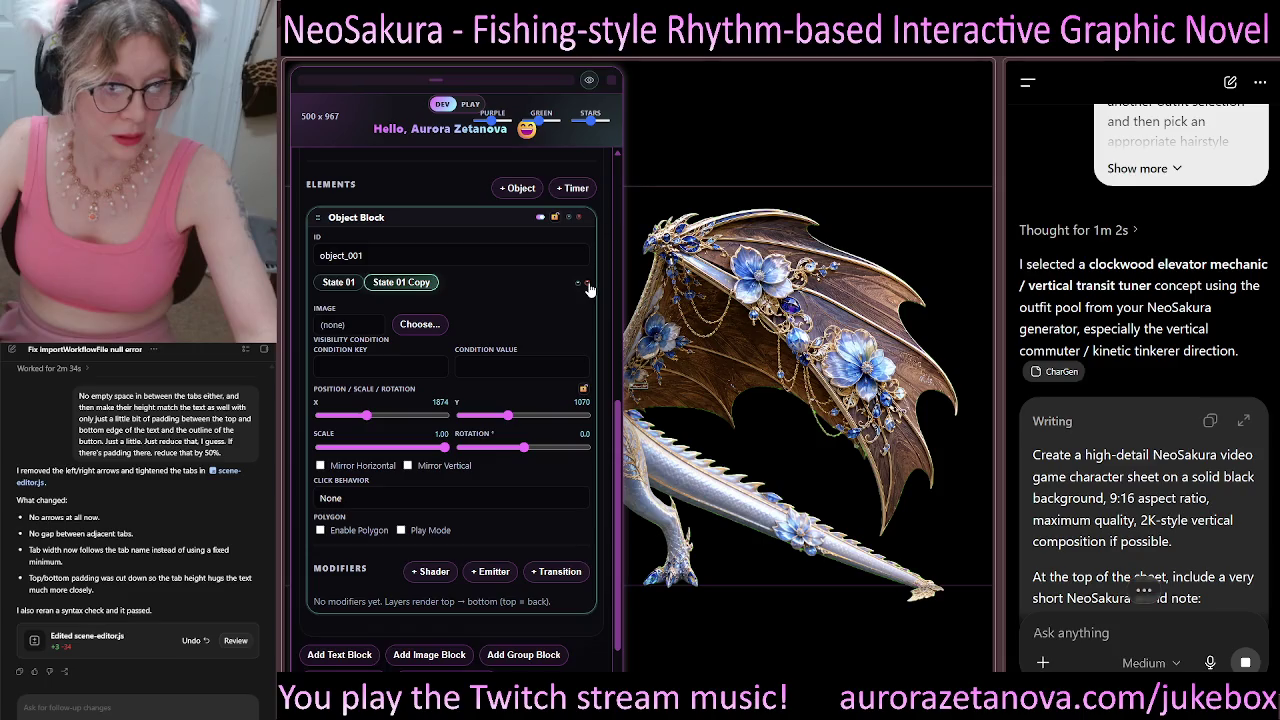
left_click(588, 286)
left_click(588, 288)
left_click(588, 288)
Step: Duplicate the object's state several more times, adding extra state tabs
left_click(586, 286)
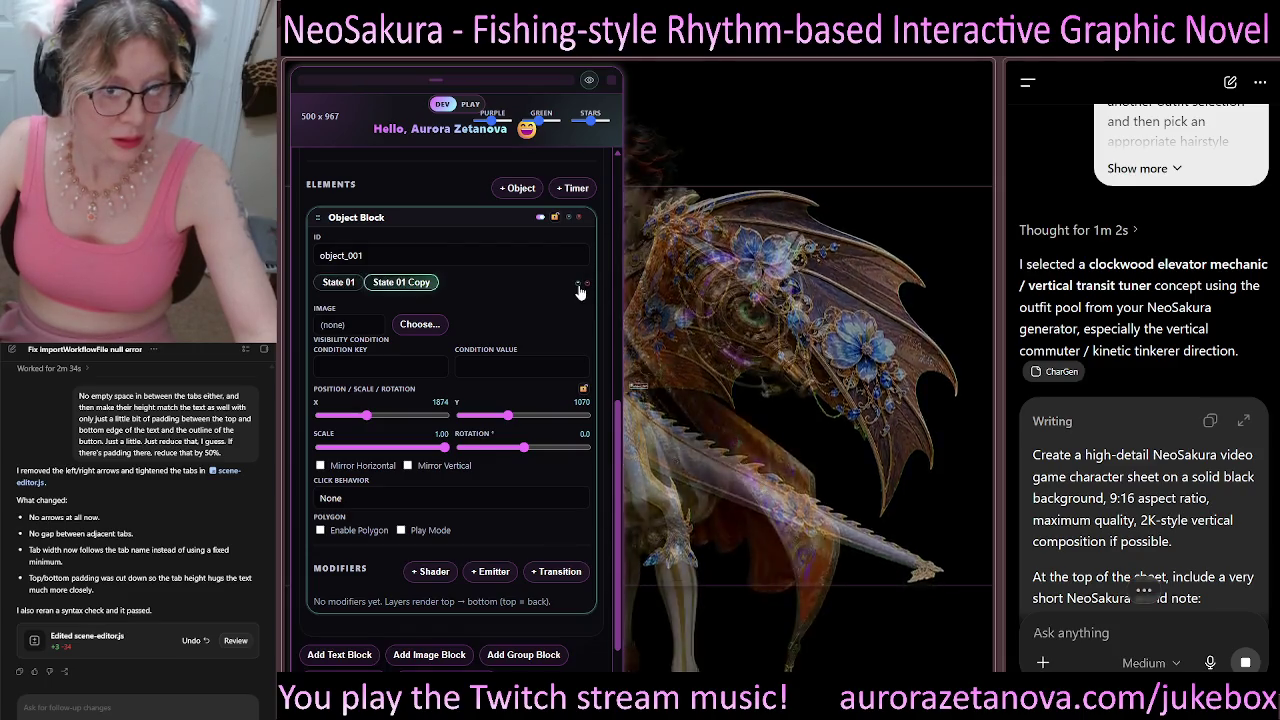
left_click(578, 288)
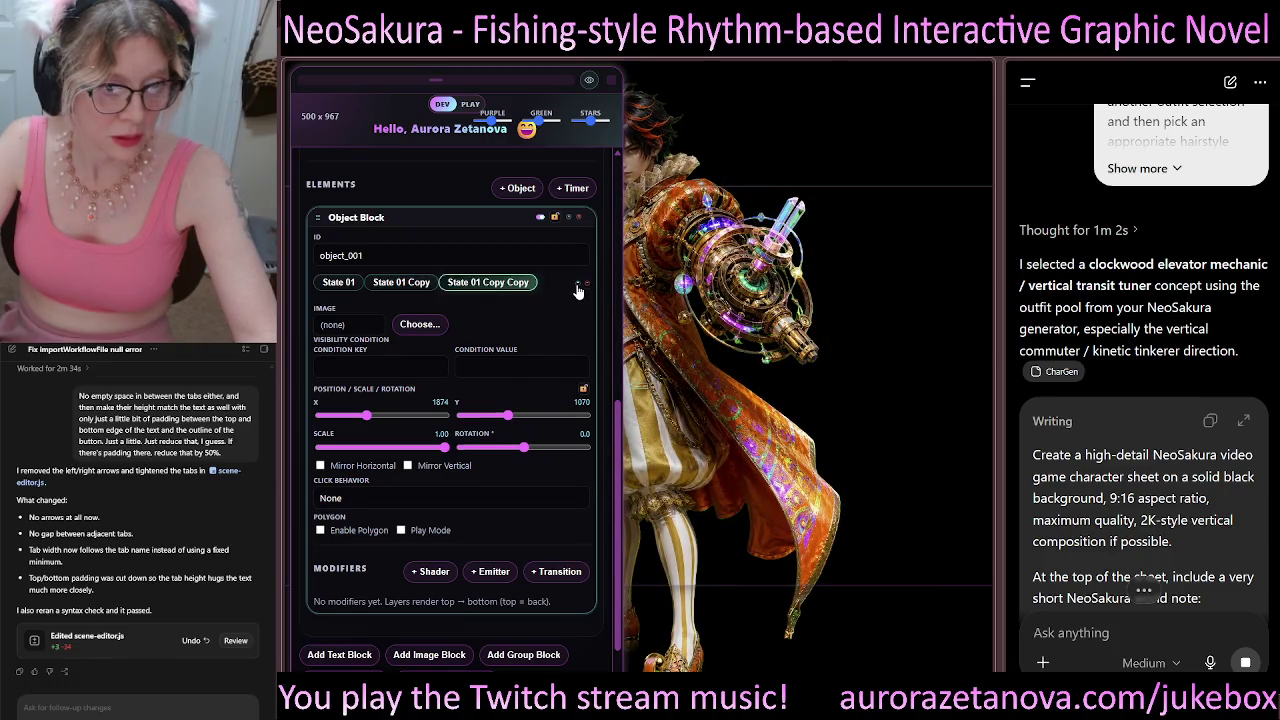
left_click(578, 288)
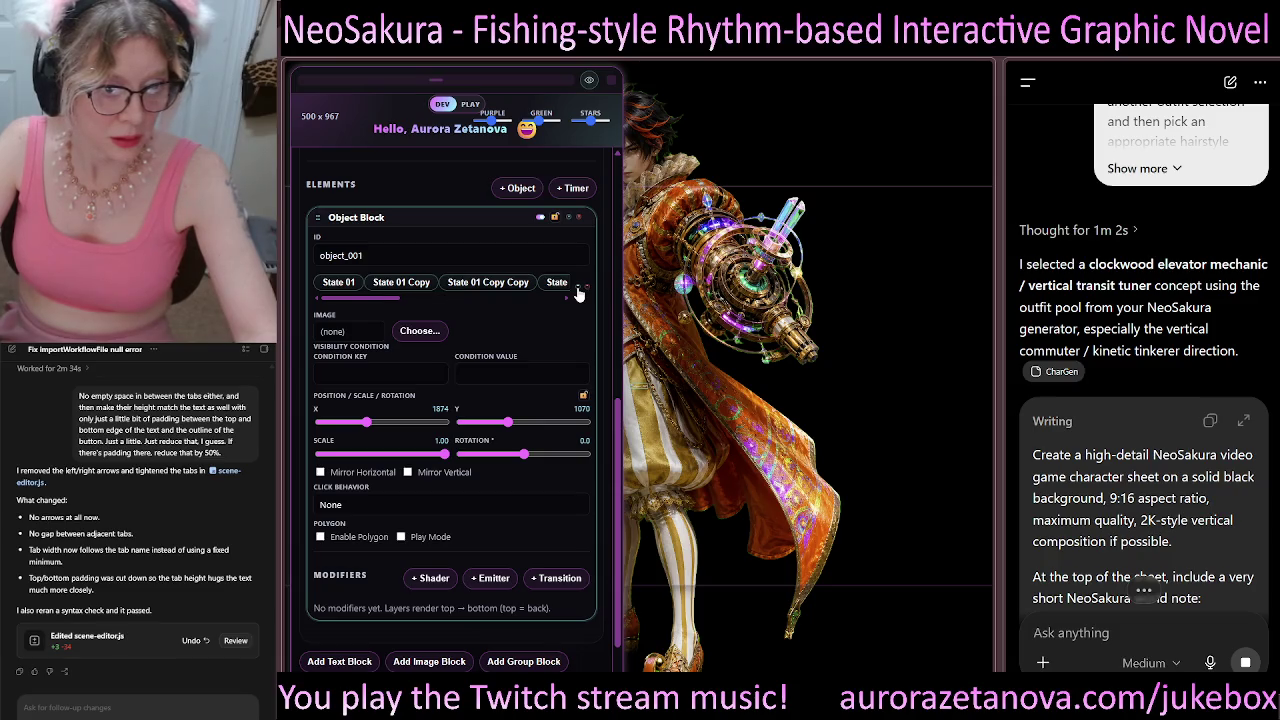
left_click_drag(376, 303, 541, 299)
left_click(576, 289)
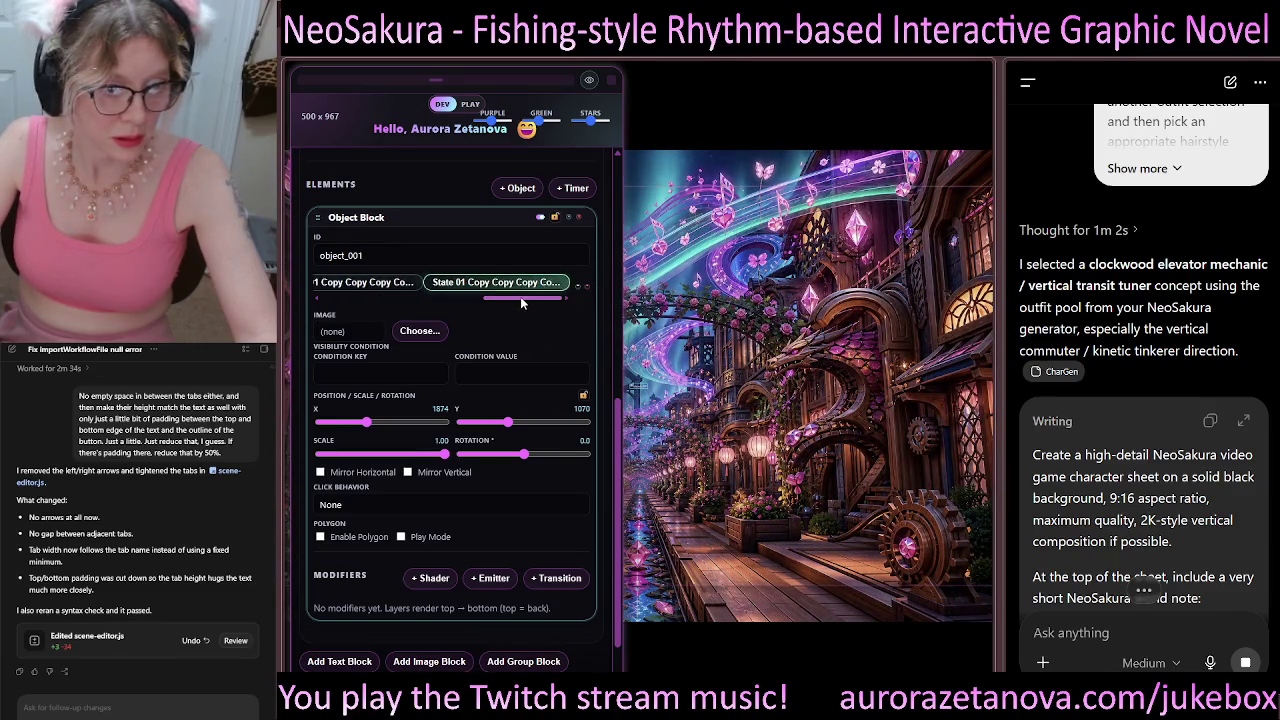
mouse_move(540, 300)
left_mouse_down()
mouse_move(525, 300)
mouse_move(550, 299)
left_mouse_up()
Step: Add one more state, then scroll the state tabs back and select State 01 Copy
left_click(557, 287)
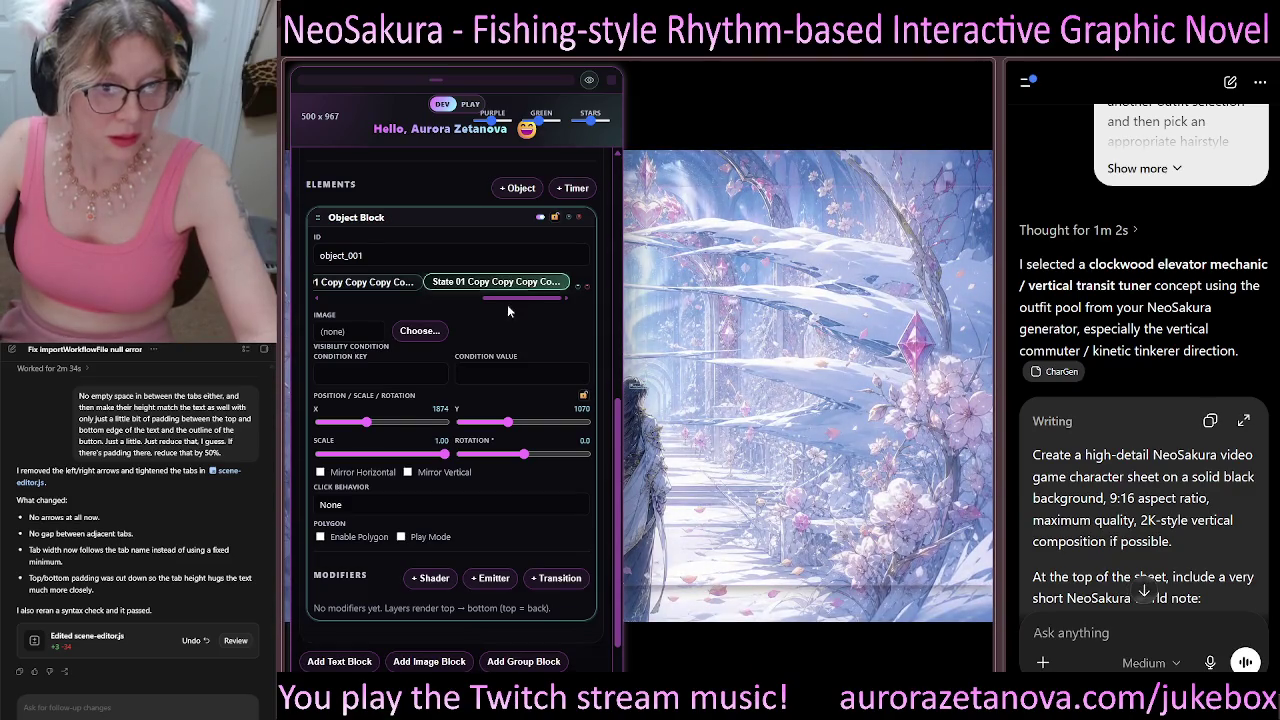
left_click_drag(515, 296, 341, 293)
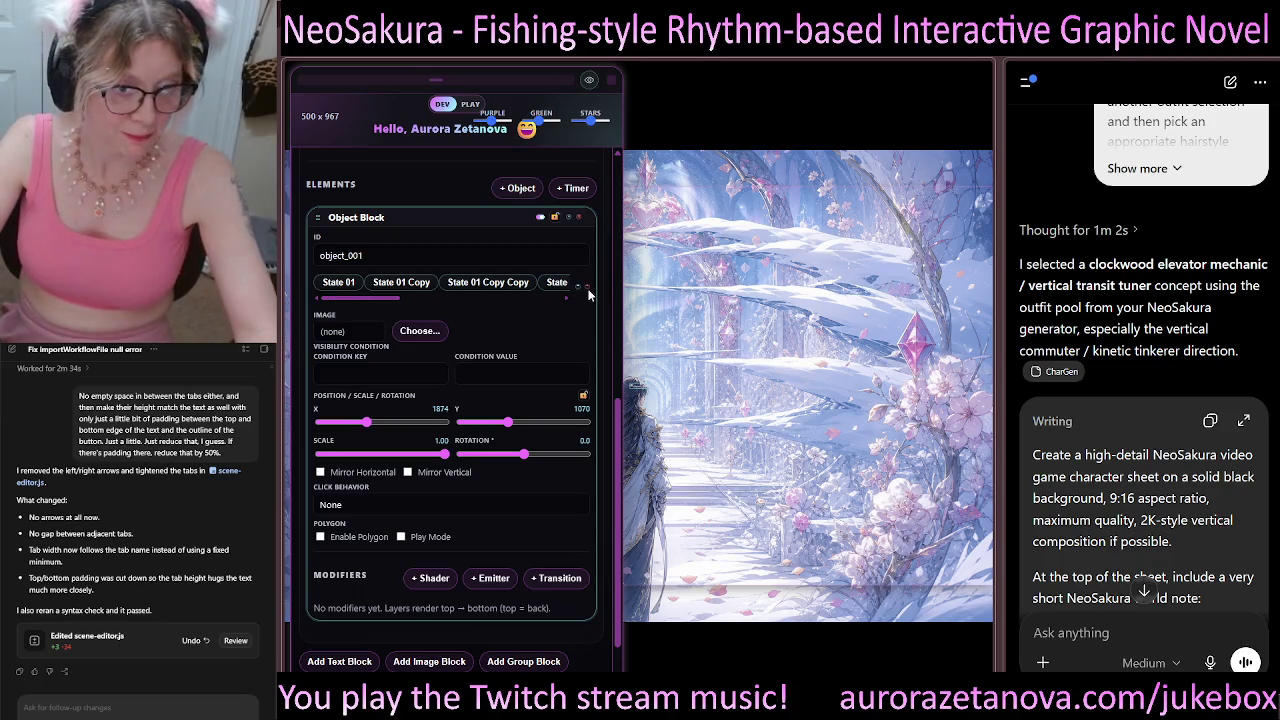
left_click(400, 283)
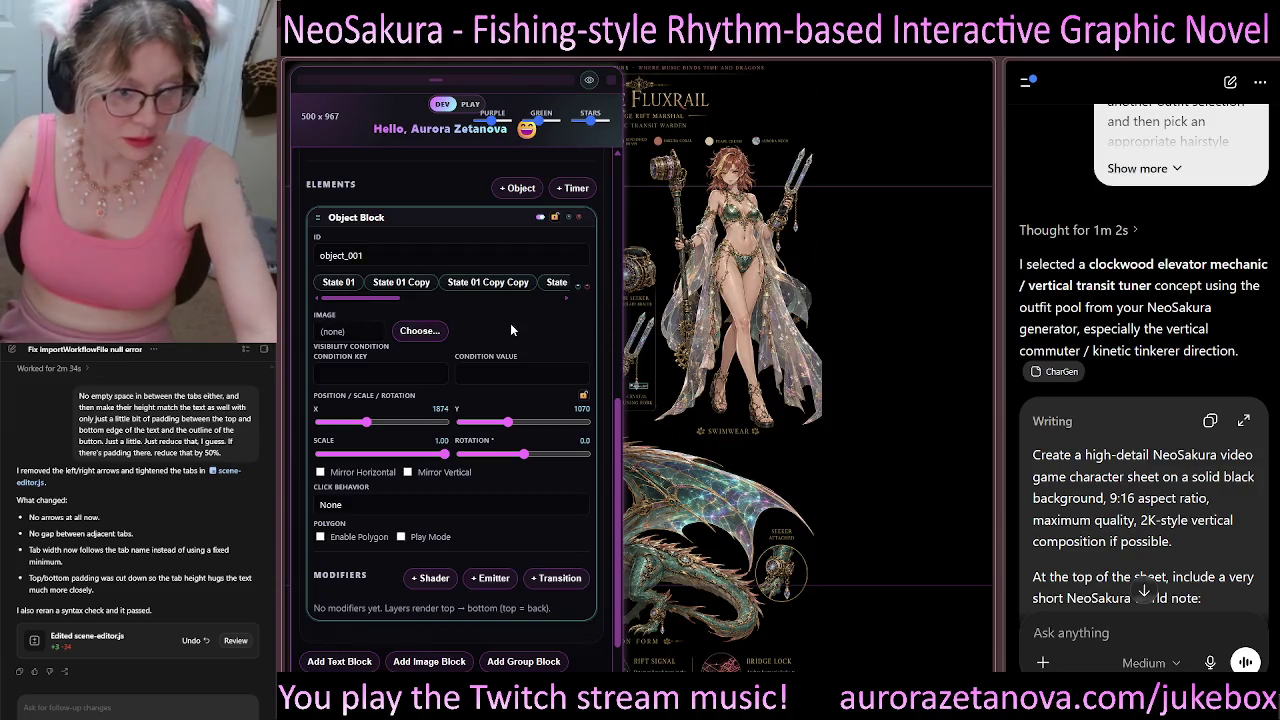
scroll(543, 336, "down", 1)
scroll(543, 337, "up", 1)
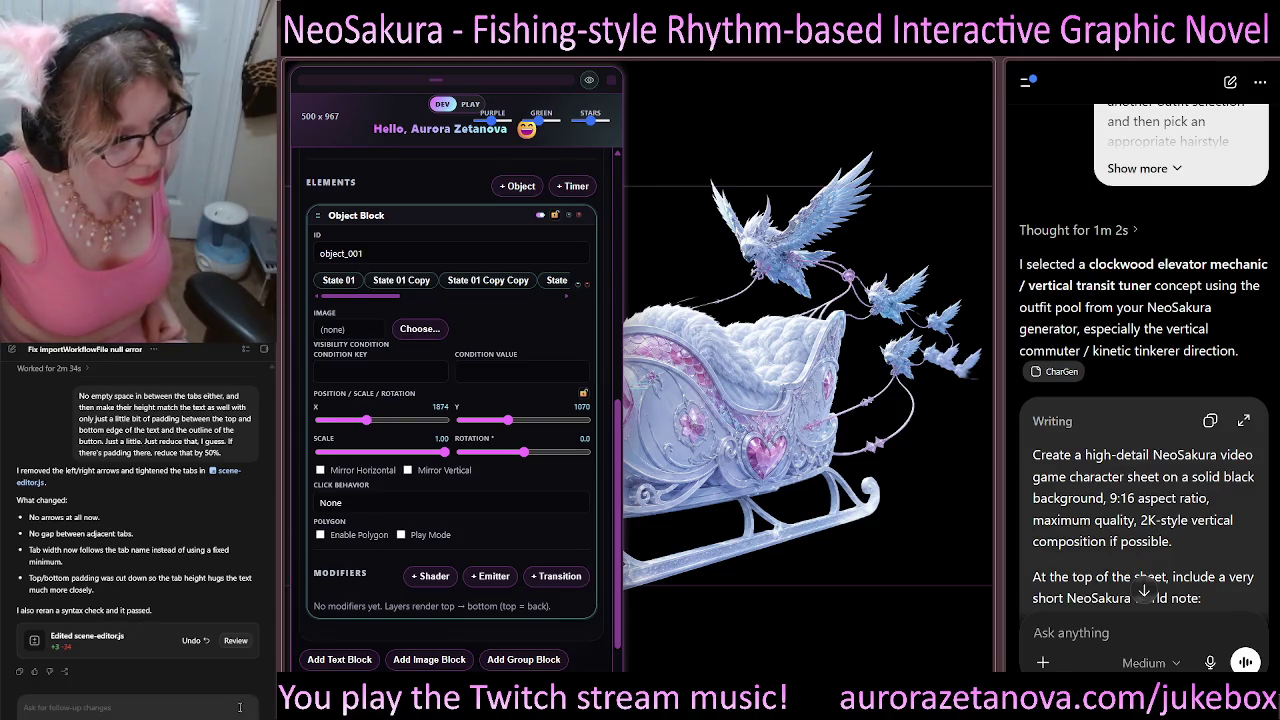
Step: Send Codex the request for a bigger add-state button and a red per-state Delete State beside the image chooser
key("ctrl+v")
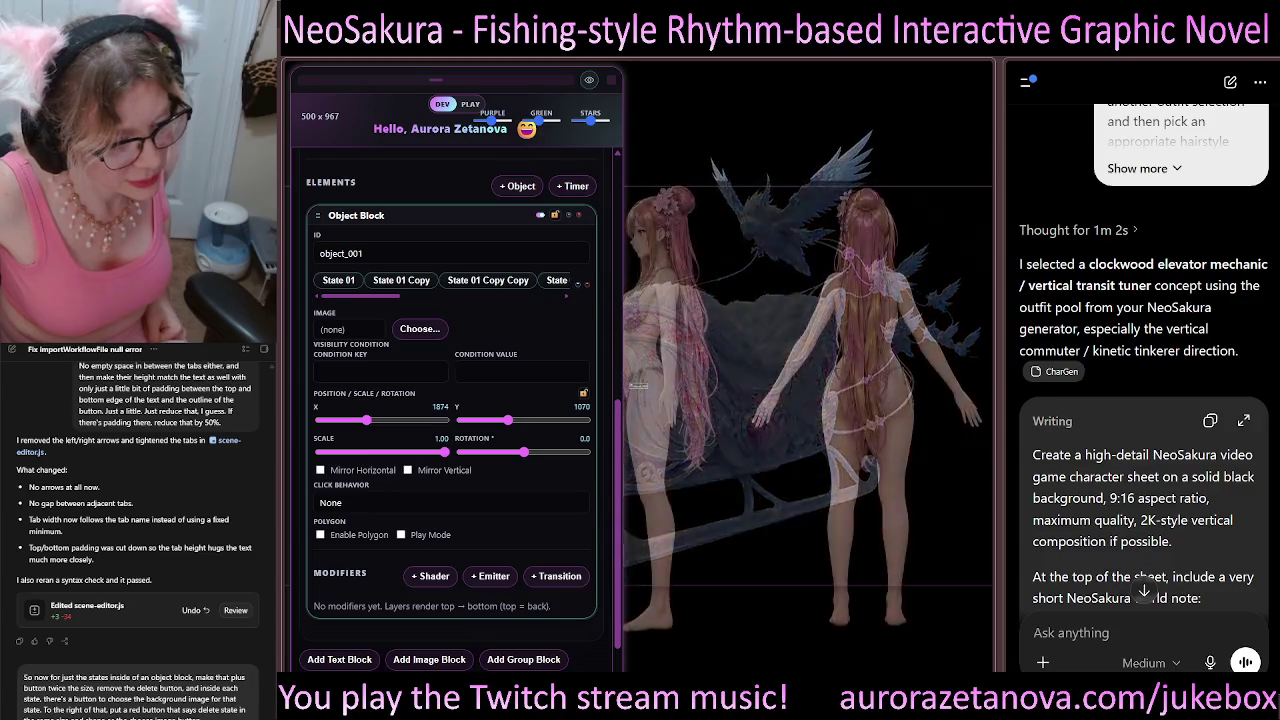
key("Return")
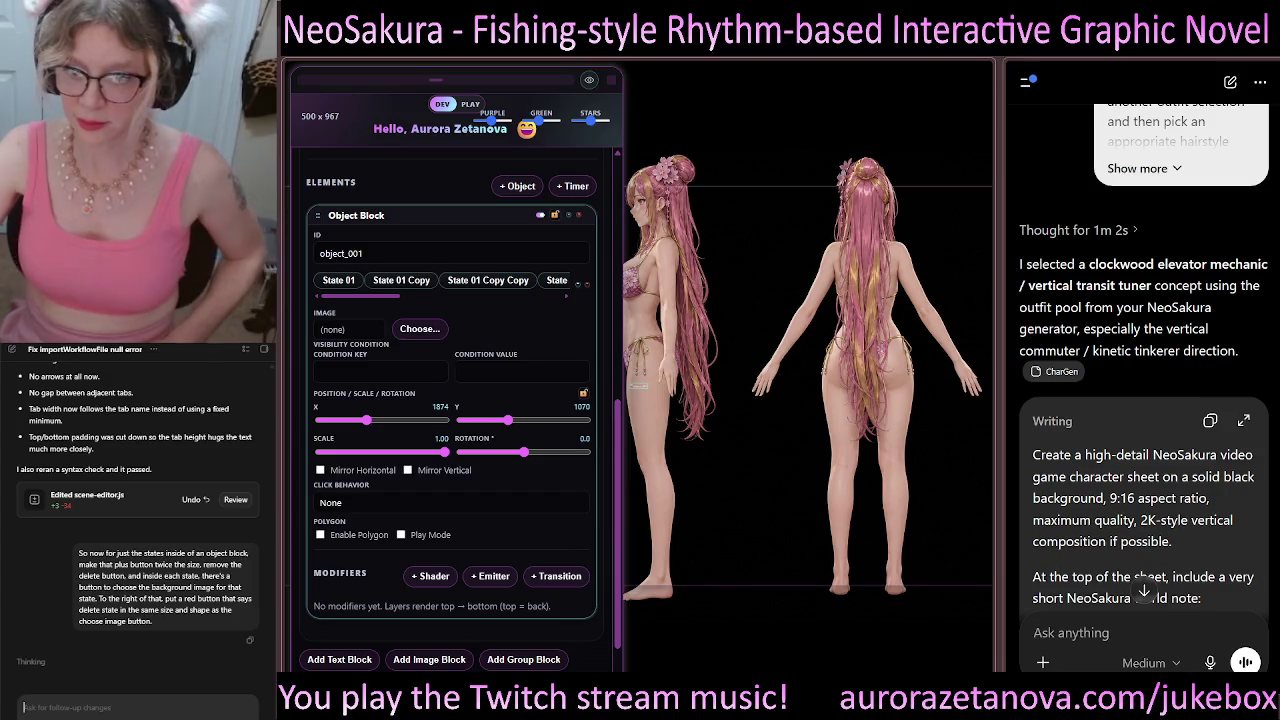
scroll(1140, 400, "down", 4)
scroll(1140, 360, "down", 10)
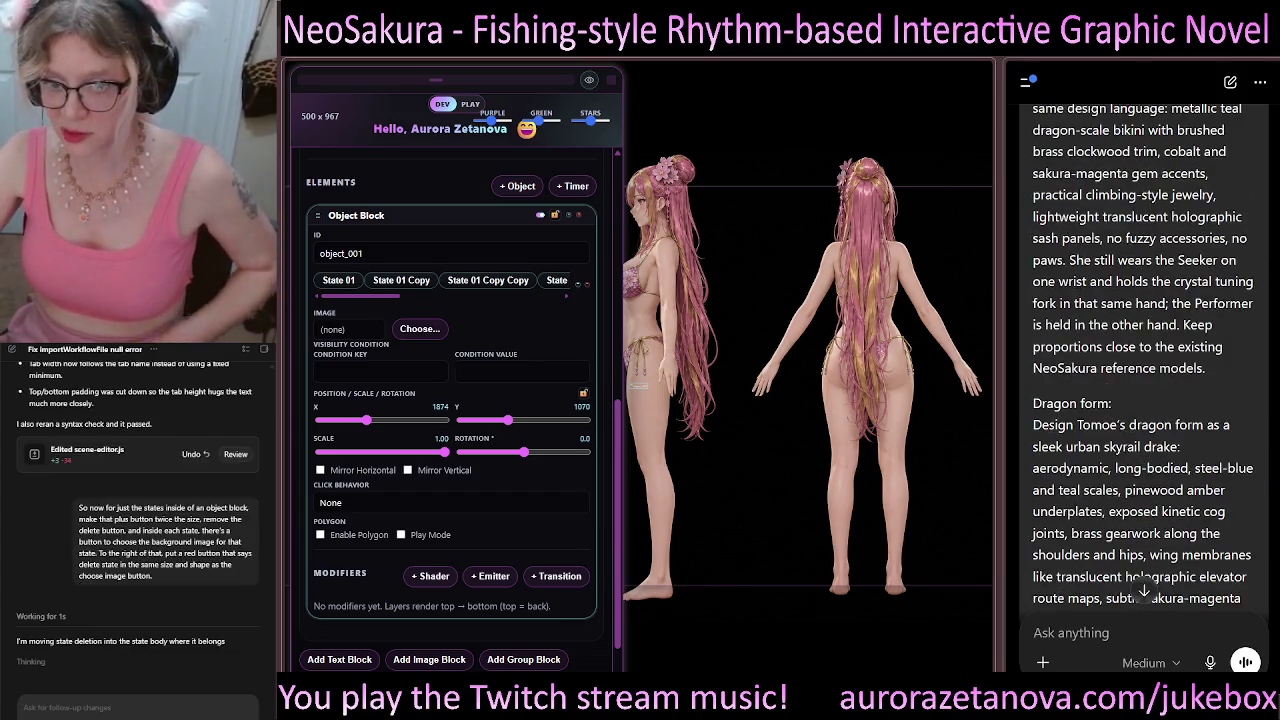
Step: Copy ChatGPT's NeoSakura character-sheet prompt from its Writing block
scroll(1134, 548, "down", 4)
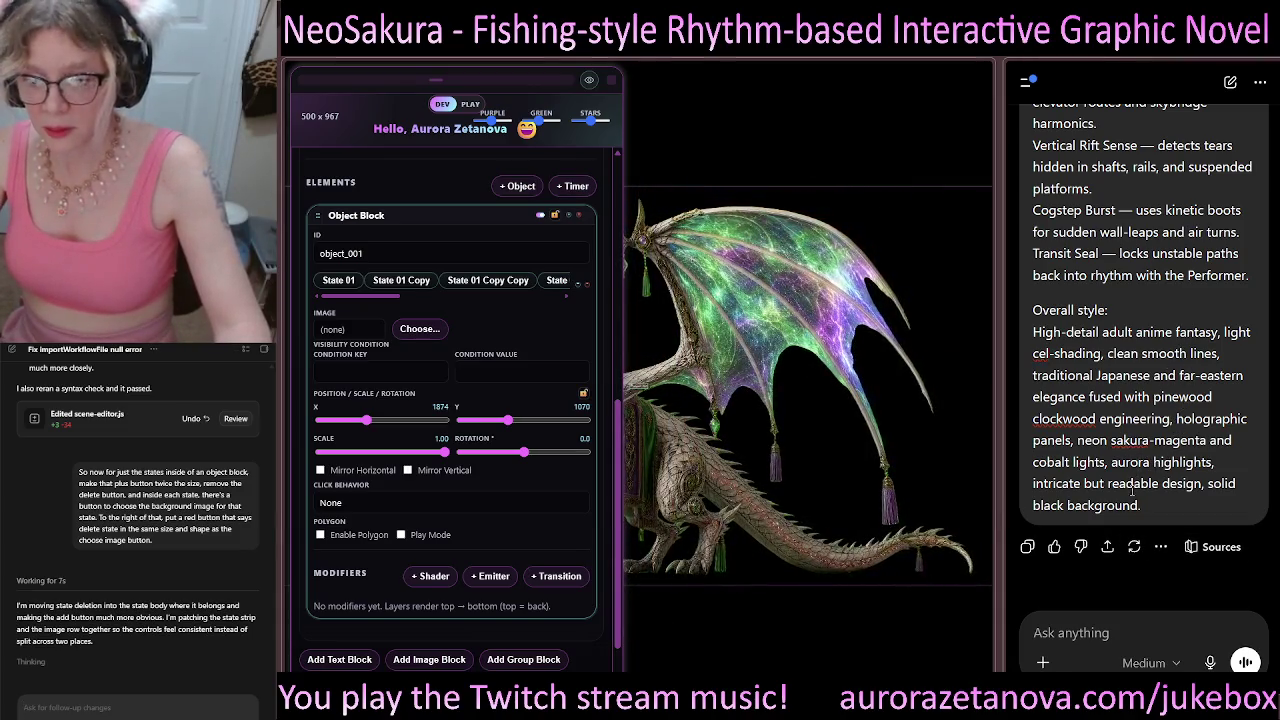
mouse_move(1146, 514)
left_mouse_down()
mouse_move(1090, 253)
mouse_move(1060, 205)
mouse_move(1100, 275)
mouse_move(1154, 506)
mouse_move(1060, 300)
mouse_move(1080, 150)
mouse_move(1153, 356)
left_mouse_up()
scroll(1150, 360, "up", 10)
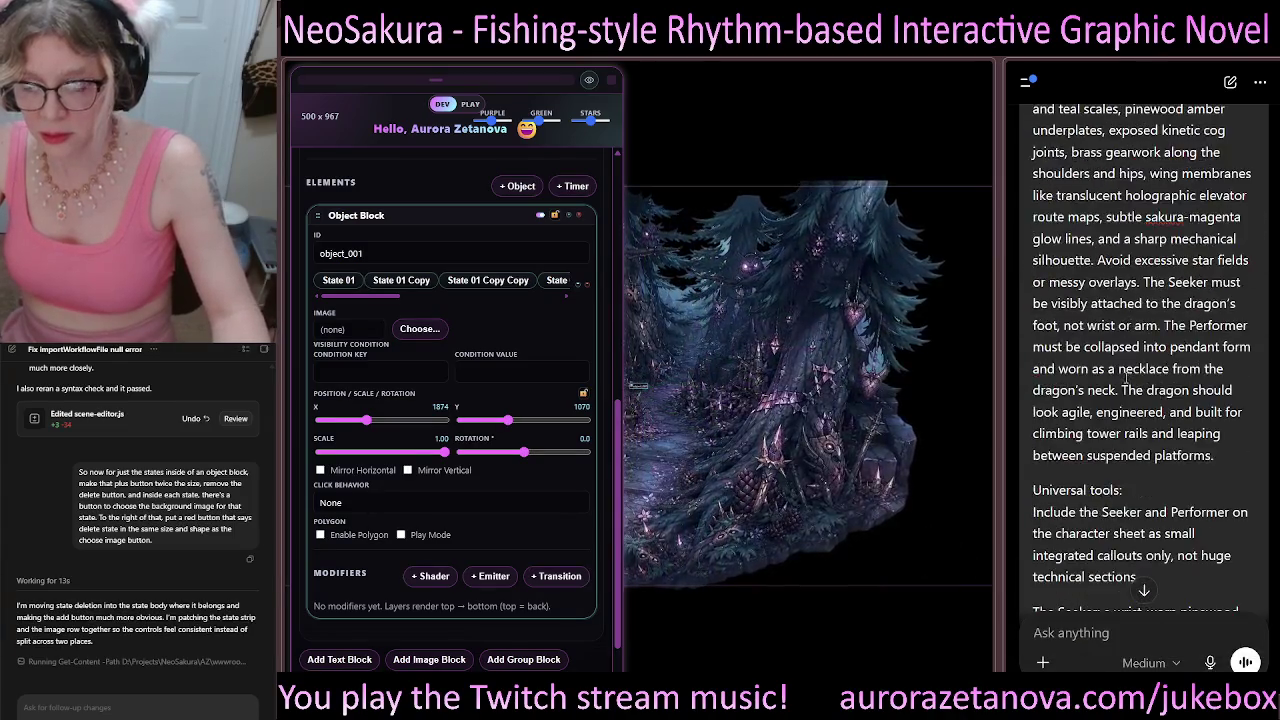
scroll(1110, 378, "up", 15)
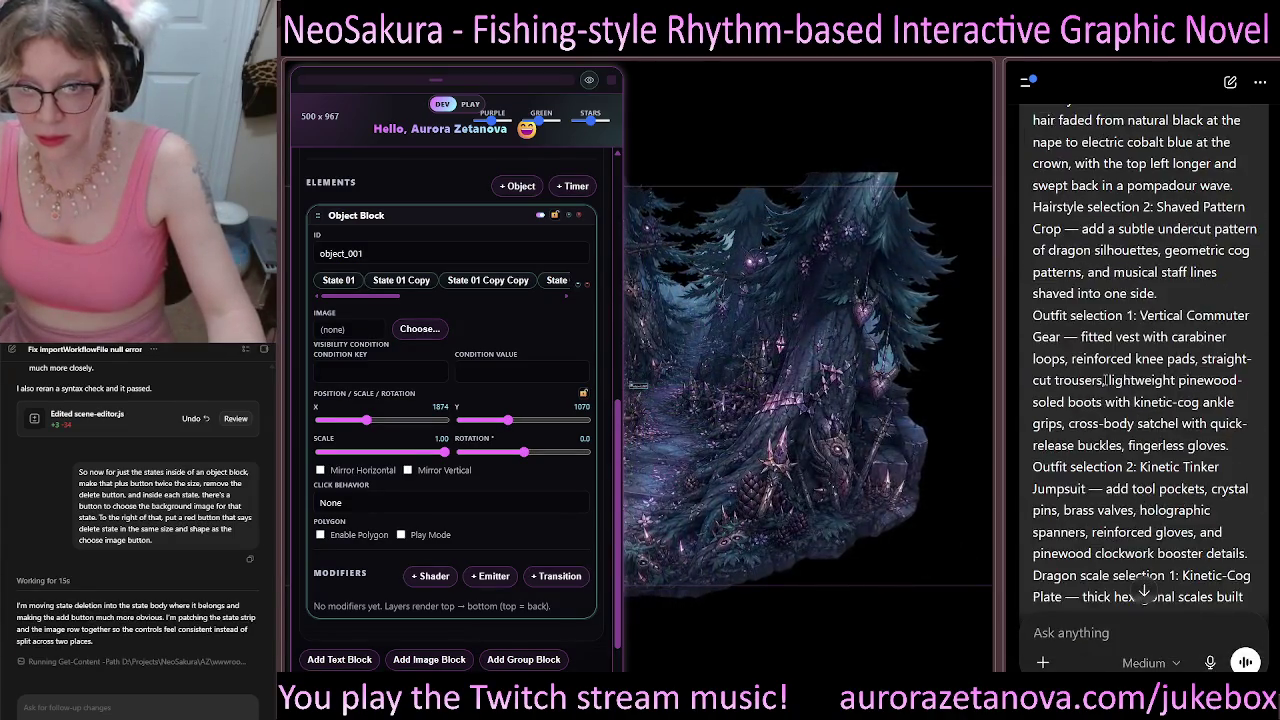
scroll(1085, 378, "up", 10)
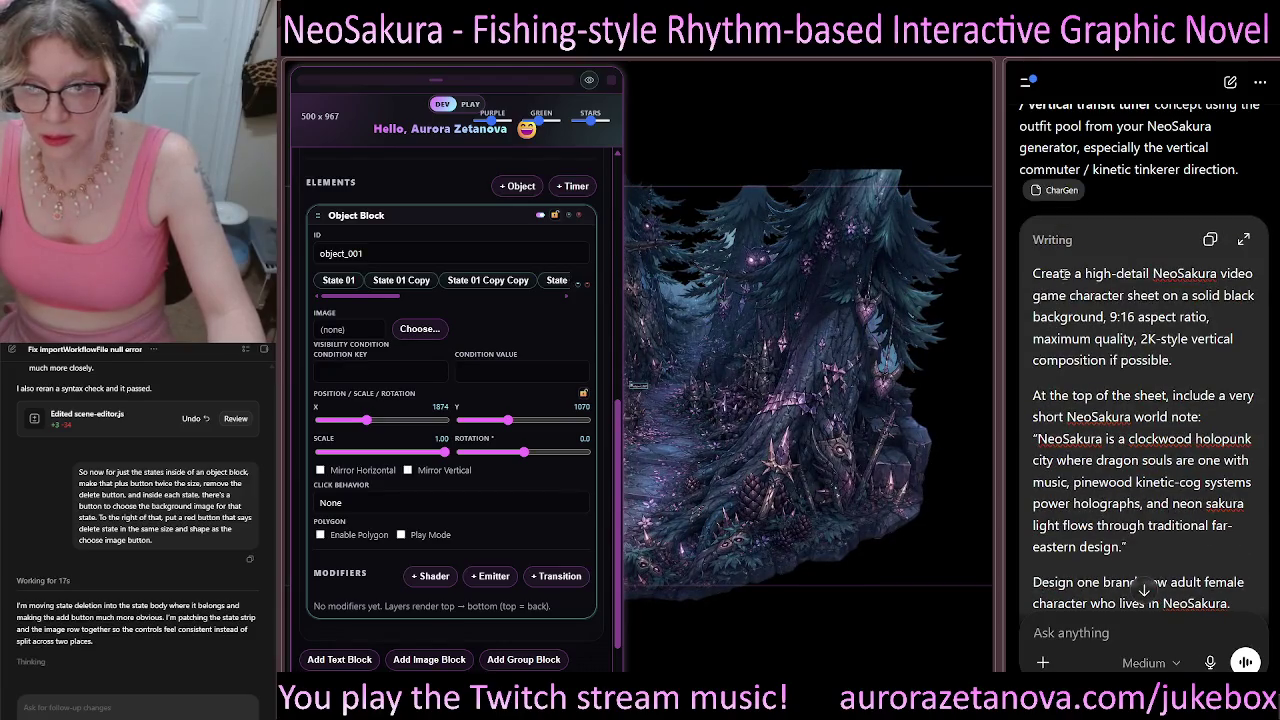
left_click(1210, 239)
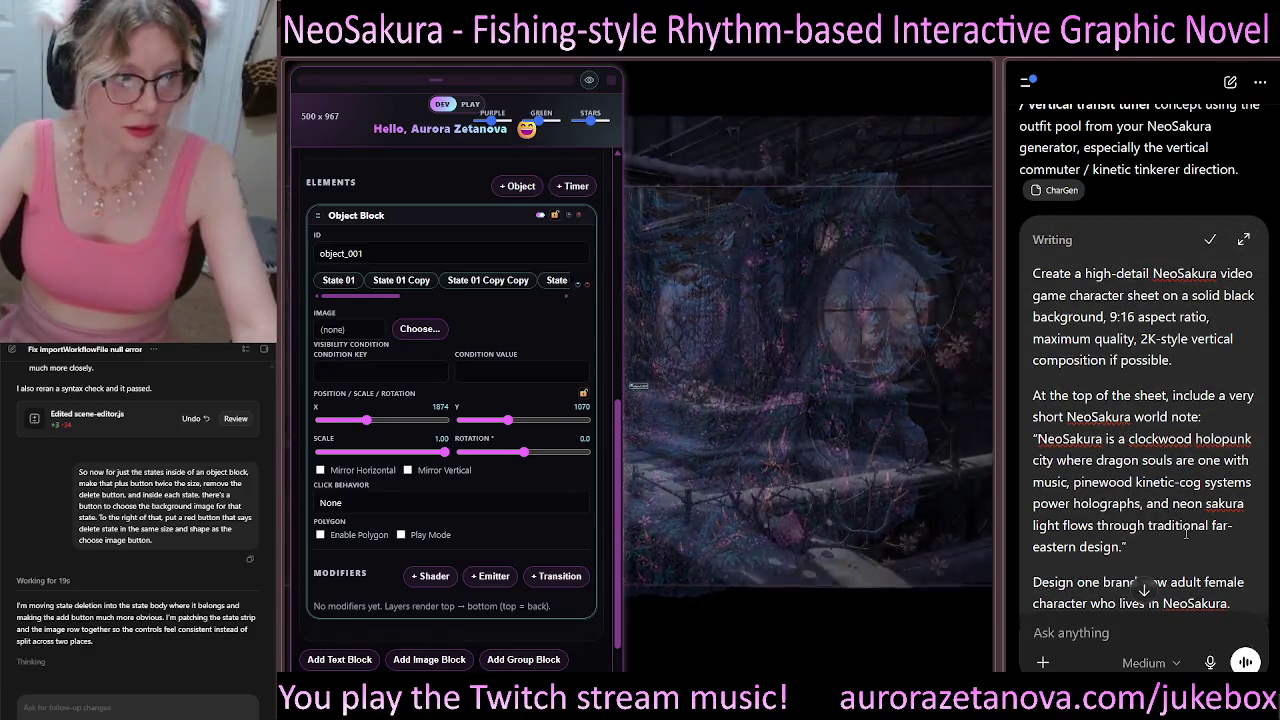
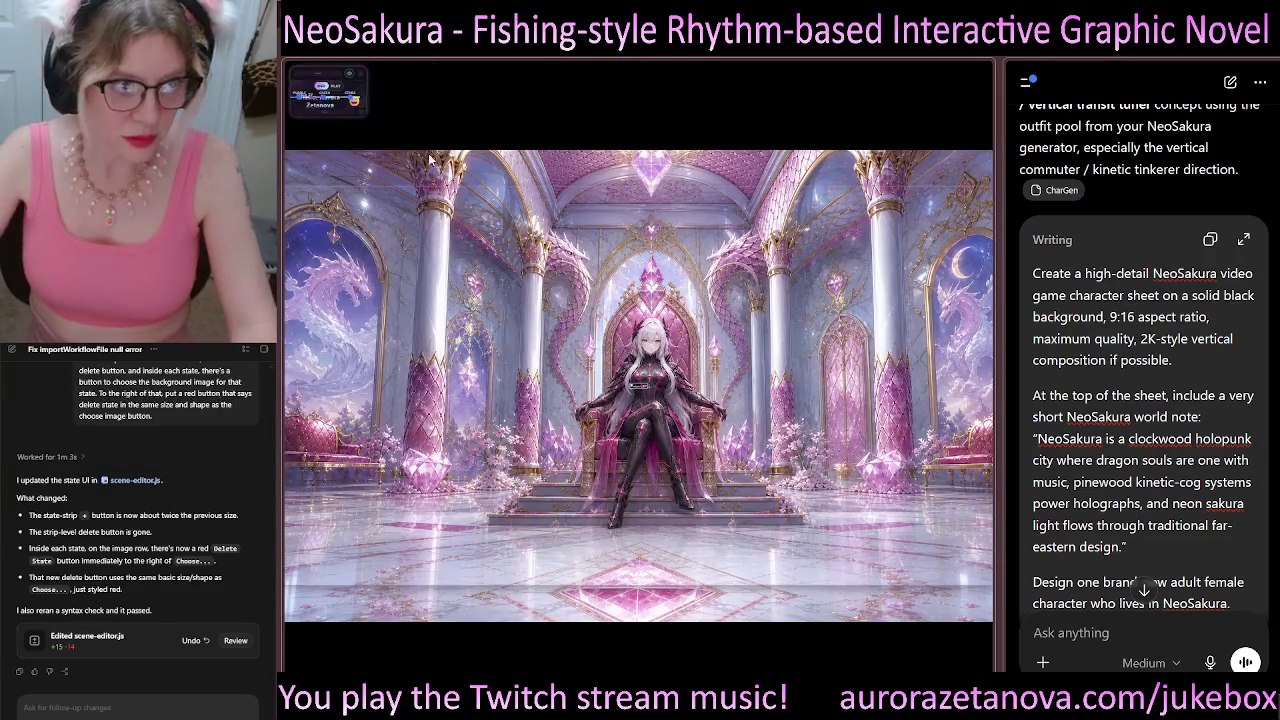
scroll(1249, 580, "down", 15)
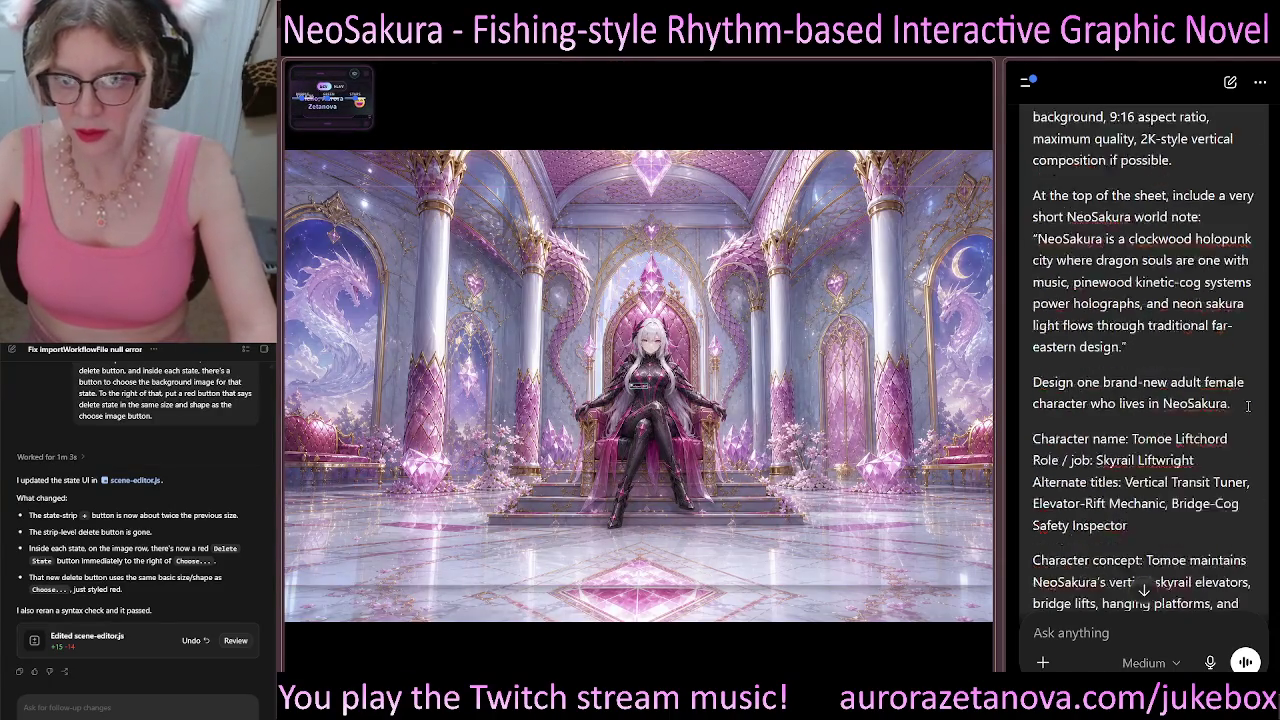
scroll(1272, 140, "up", 15)
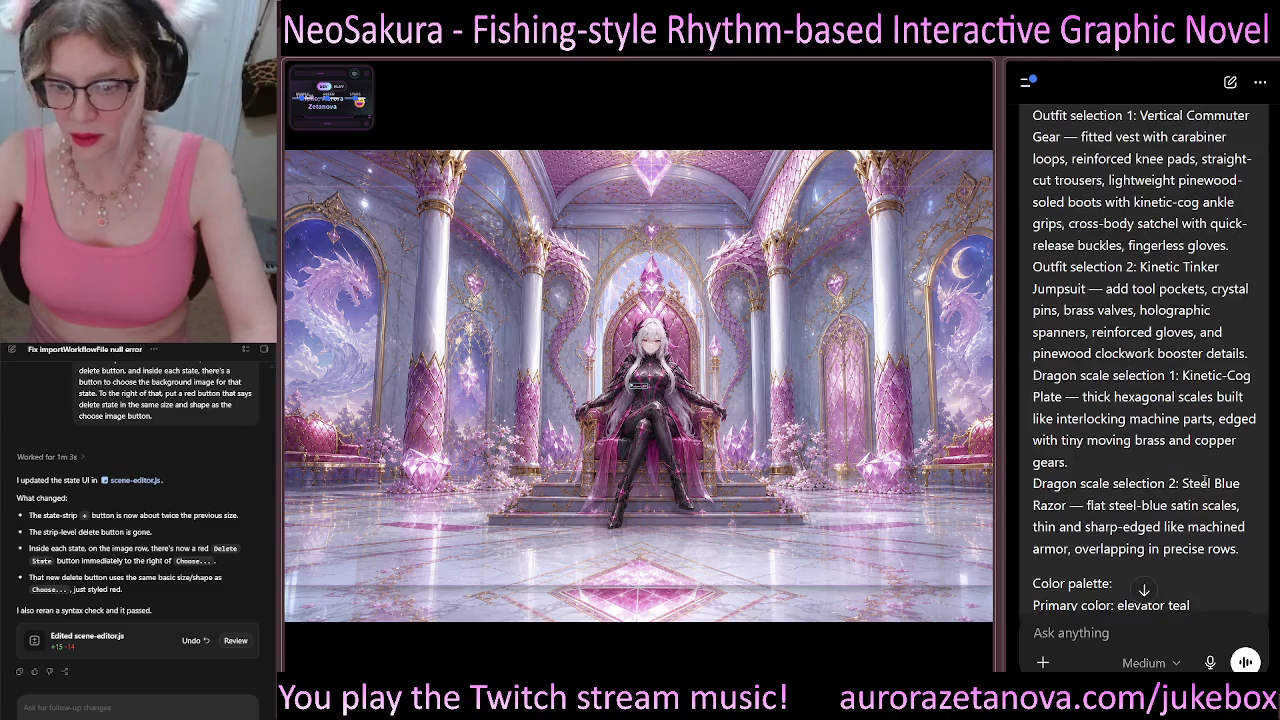
scroll(1237, 500, "down", 5)
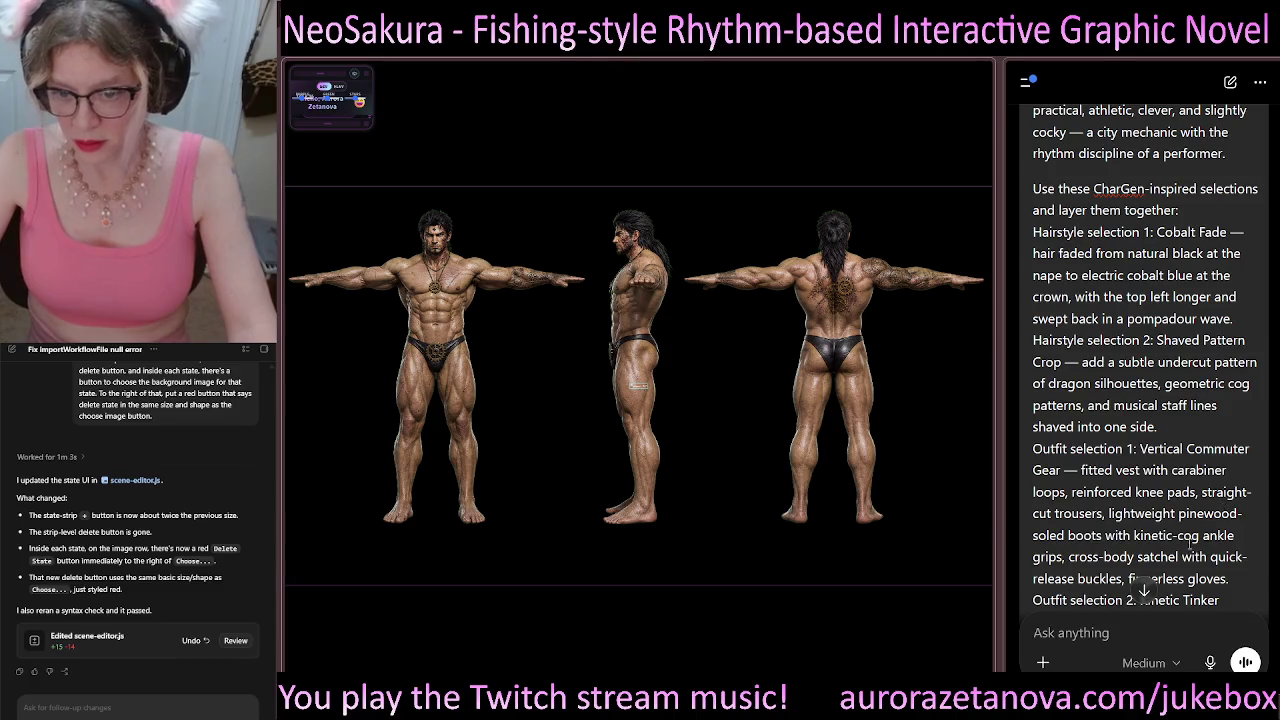
left_click(1130, 626)
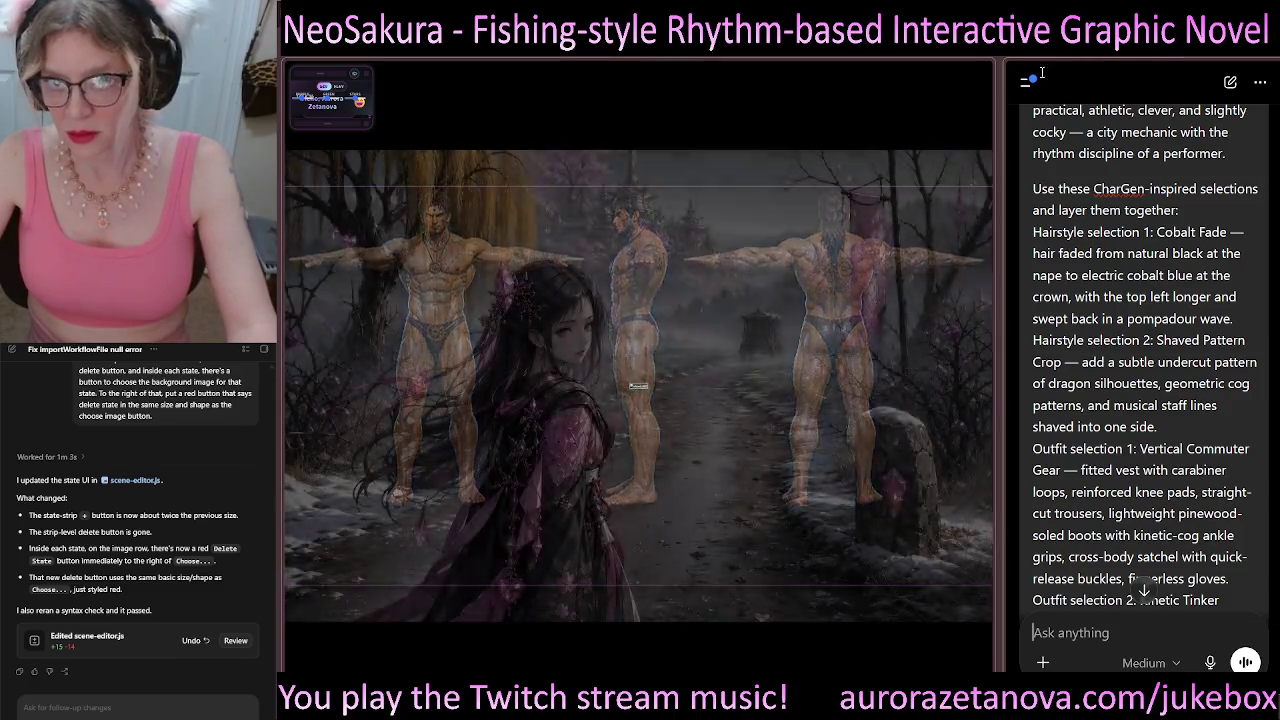